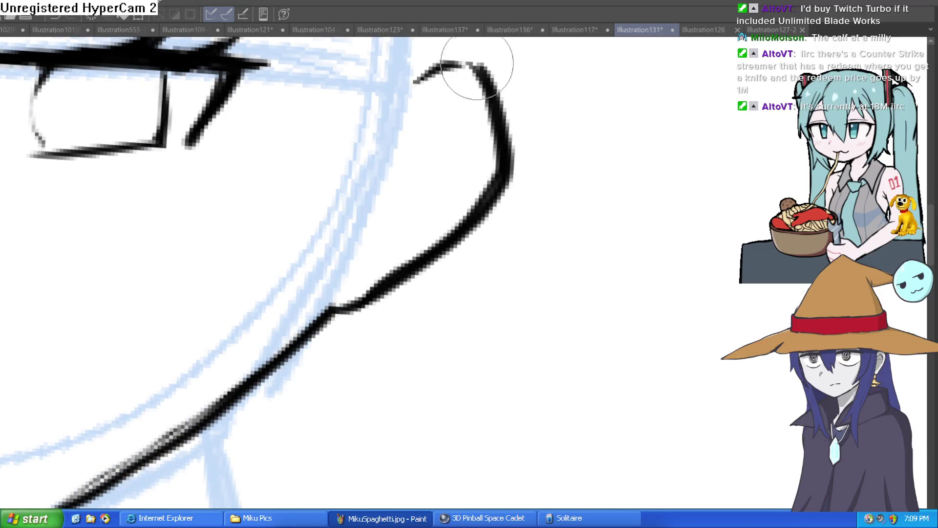
# Step: Redo the lower jaw stroke thinner and lighter, then bring the chin into view
pyautogui.hotkey('ctrl', 'z')
pyautogui.moveTo(489, 129)
pyautogui.mouseDown()
pyautogui.moveTo(455, 216)
pyautogui.moveTo(345, 289)
pyautogui.mouseUp()
pyautogui.moveTo(435, 226)
pyautogui.mouseDown()
pyautogui.moveTo(530, 203)
pyautogui.moveTo(419, 287)
pyautogui.moveTo(346, 243)
pyautogui.moveTo(439, 254)
pyautogui.mouseUp()
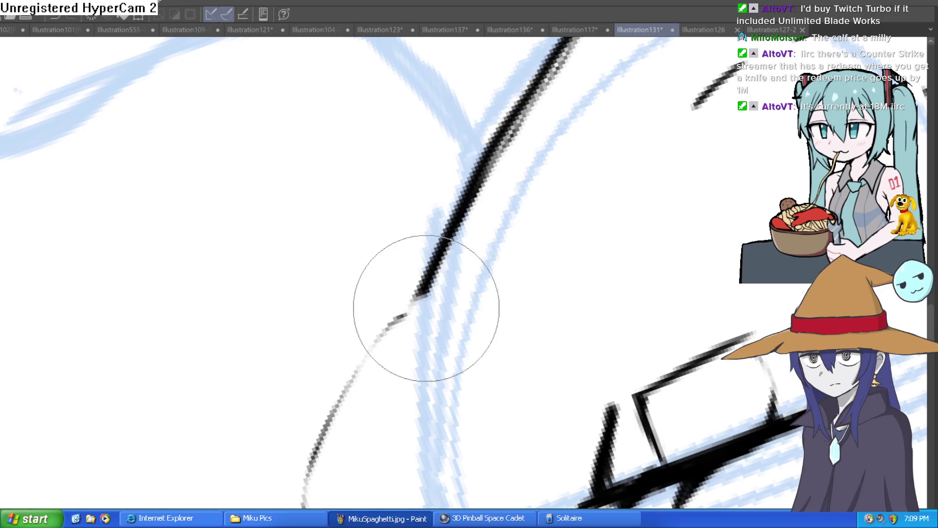
pyautogui.moveTo(490, 205)
pyautogui.mouseDown()
pyautogui.moveTo(314, 366)
pyautogui.moveTo(465, 115)
pyautogui.moveTo(614, 115)
pyautogui.moveTo(575, 107)
pyautogui.mouseUp()
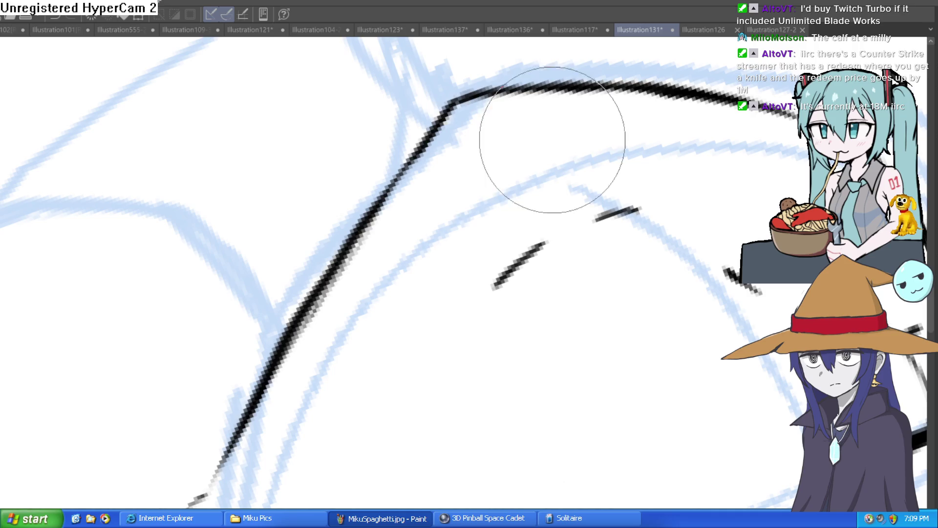
pyautogui.moveTo(477, 174)
pyautogui.mouseDown()
pyautogui.moveTo(329, 357)
pyautogui.moveTo(586, 243)
pyautogui.moveTo(567, 230)
pyautogui.moveTo(379, 213)
pyautogui.mouseUp()
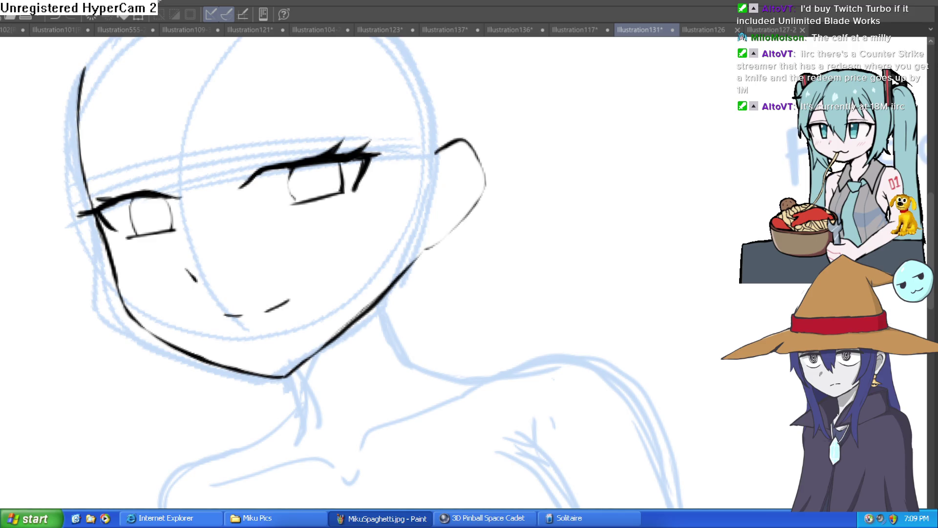
# Step: Thicken the left eye's upper lash line
pyautogui.scroll(5, 534, 132)
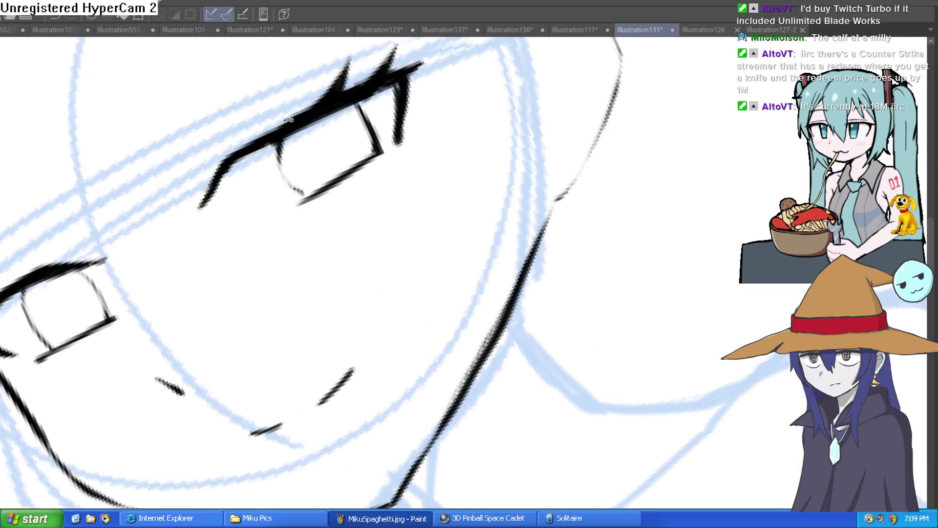
pyautogui.scroll(-3, 288, 119)
pyautogui.moveTo(206, 257); pyautogui.dragTo(269, 225)
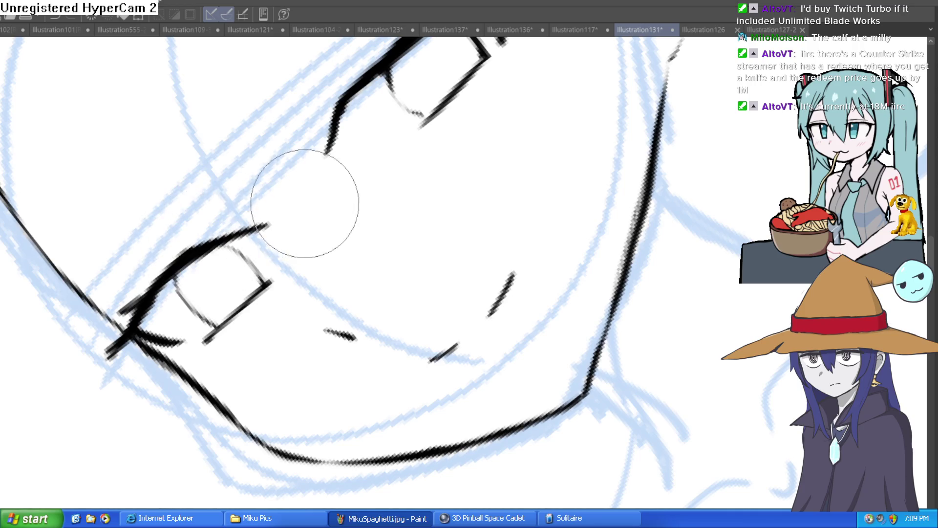
# Step: Draw the first neck line down from the chin, redoing the stroke once
pyautogui.scroll(-5, 394, 184)
pyautogui.moveTo(394, 184)
pyautogui.mouseDown()
pyautogui.moveTo(534, 402)
pyautogui.moveTo(582, 255)
pyautogui.moveTo(377, 178)
pyautogui.mouseUp()
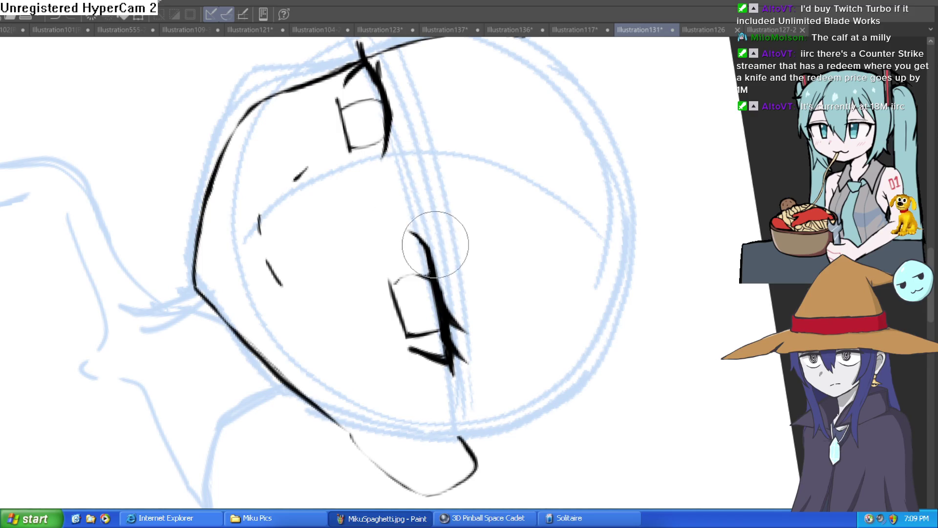
pyautogui.moveTo(440, 152)
pyautogui.mouseDown()
pyautogui.moveTo(433, 209)
pyautogui.moveTo(373, 157)
pyautogui.moveTo(456, 196)
pyautogui.moveTo(530, 193)
pyautogui.mouseUp()
pyautogui.scroll(5, 456, 278)
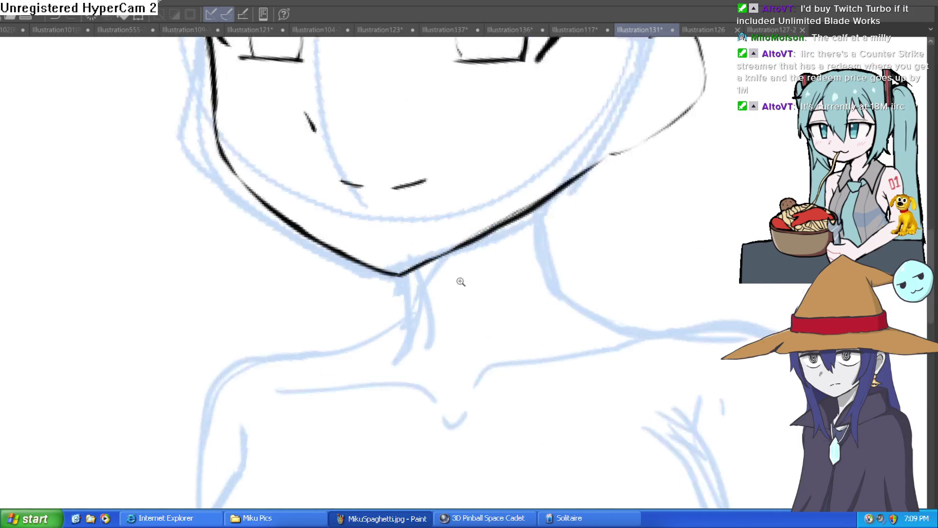
pyautogui.moveTo(413, 266); pyautogui.dragTo(401, 362)
pyautogui.hotkey('ctrl', 'z')
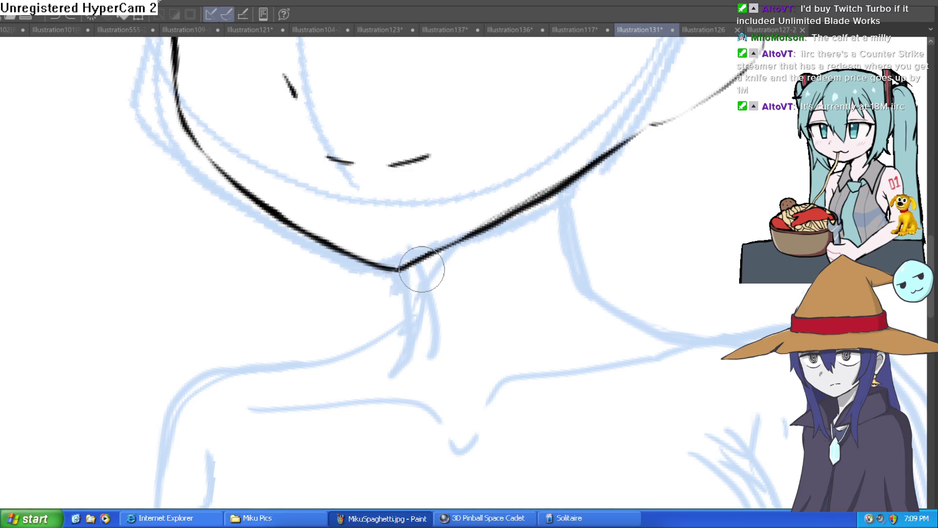
pyautogui.moveTo(404, 268); pyautogui.dragTo(418, 354)
# Step: Ink the other neck line, curving it into the right shoulder
pyautogui.moveTo(574, 182)
pyautogui.mouseDown()
pyautogui.moveTo(582, 252)
pyautogui.moveTo(512, 251)
pyautogui.mouseUp()
pyautogui.hotkey('ctrl', 'z')
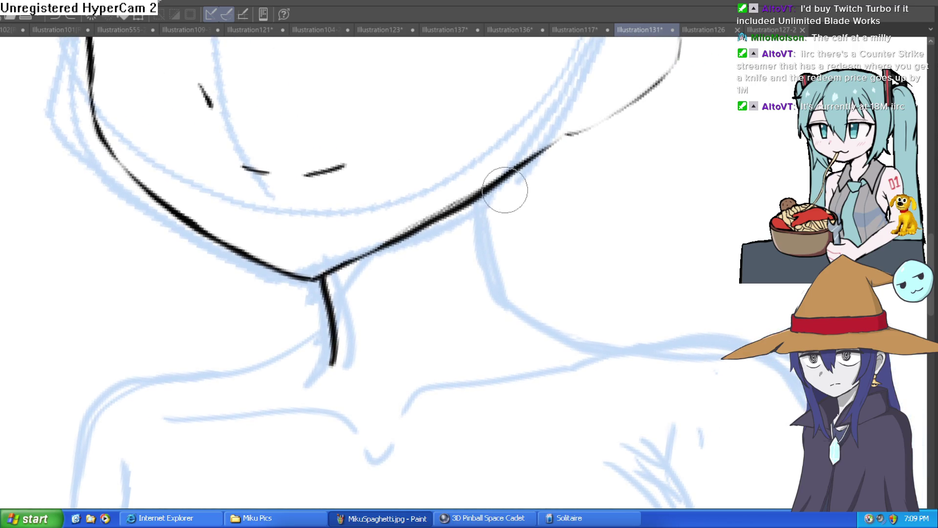
pyautogui.moveTo(496, 188)
pyautogui.mouseDown()
pyautogui.moveTo(508, 268)
pyautogui.moveTo(530, 300)
pyautogui.moveTo(562, 325)
pyautogui.moveTo(643, 328)
pyautogui.mouseUp()
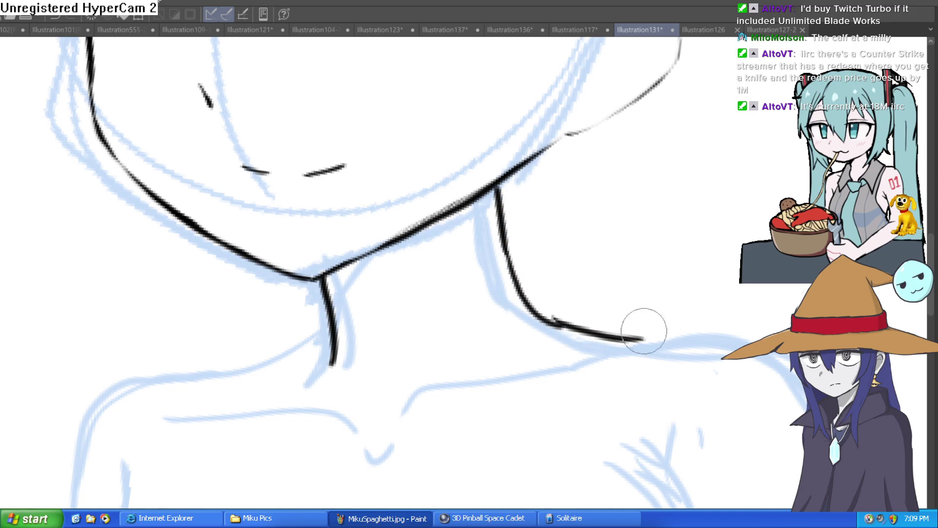
pyautogui.hotkey('ctrl', 'z')
pyautogui.moveTo(572, 329); pyautogui.dragTo(660, 332)
pyautogui.moveTo(340, 341)
pyautogui.mouseDown()
pyautogui.moveTo(372, 255)
pyautogui.moveTo(299, 269)
pyautogui.moveTo(276, 284)
pyautogui.mouseUp()
pyautogui.scroll(-2, 593, 310)
pyautogui.moveTo(574, 289)
pyautogui.mouseDown()
pyautogui.moveTo(561, 329)
pyautogui.moveTo(609, 236)
pyautogui.mouseUp()
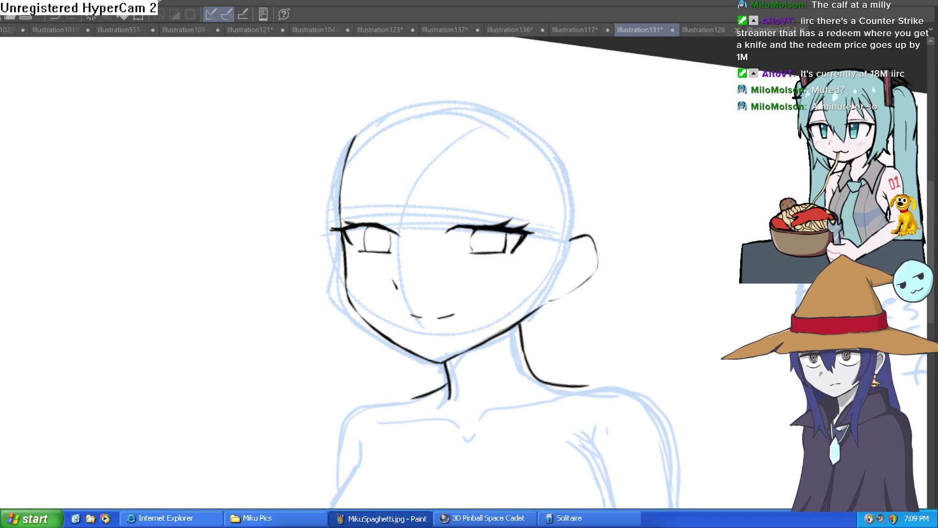
# Step: Discard stray test strokes, then draw the left neck line running toward the shoulder
pyautogui.moveTo(635, 256)
pyautogui.mouseDown()
pyautogui.moveTo(679, 229)
pyautogui.moveTo(628, 183)
pyautogui.moveTo(530, 159)
pyautogui.mouseUp()
pyautogui.hotkey('ctrl', 'z')
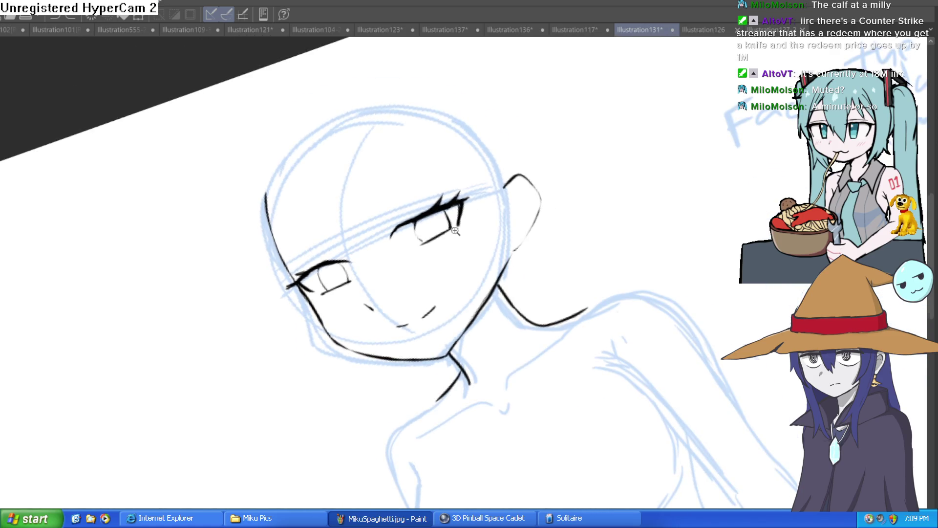
pyautogui.scroll(3, 471, 199)
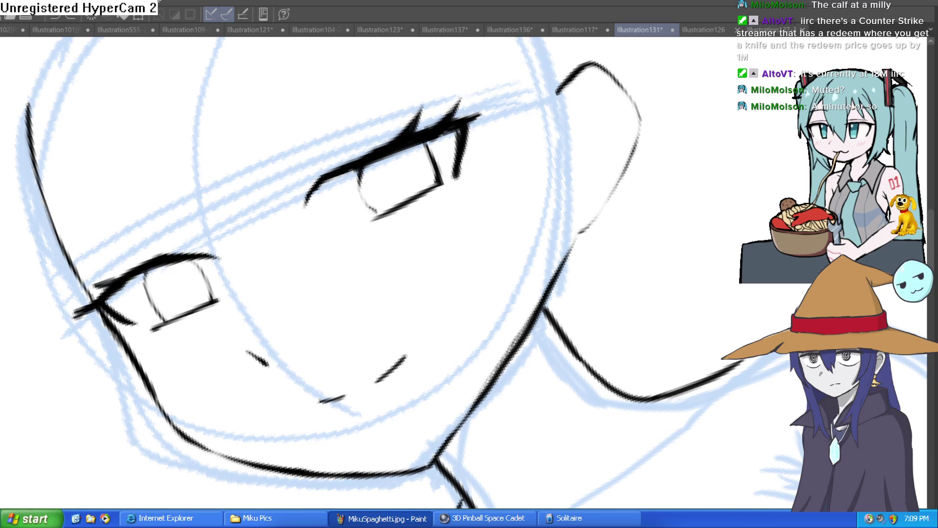
pyautogui.moveTo(669, 176); pyautogui.dragTo(760, 208)
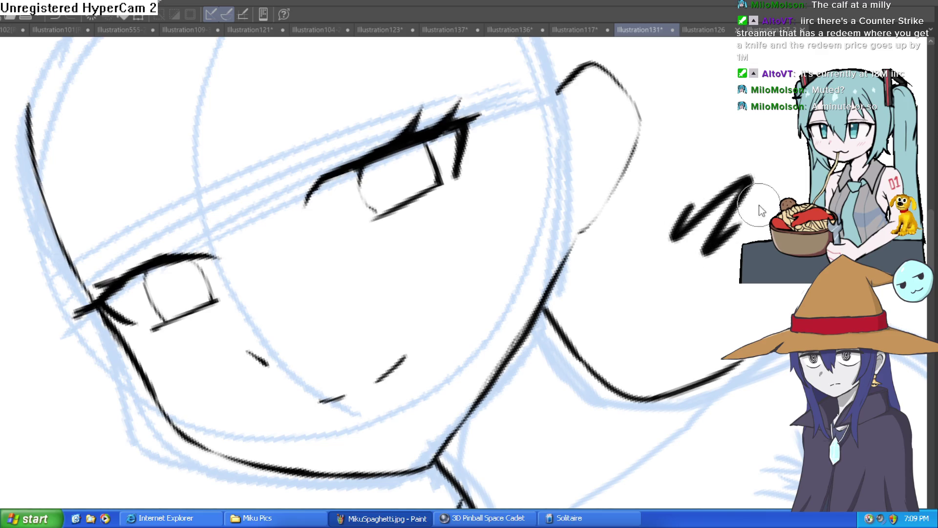
pyautogui.hotkey('ctrl', 'z')
pyautogui.scroll(-3, 605, 232)
pyautogui.scroll(3, 604, 232)
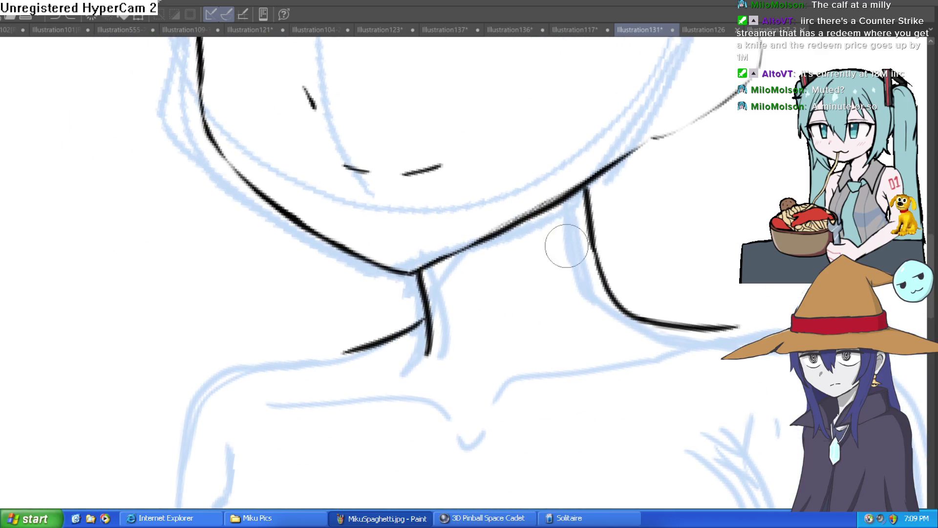
pyautogui.moveTo(511, 373); pyautogui.dragTo(555, 268)
pyautogui.scroll(-5, 555, 268)
pyautogui.moveTo(611, 235)
pyautogui.mouseDown()
pyautogui.moveTo(642, 264)
pyautogui.moveTo(597, 192)
pyautogui.moveTo(582, 194)
pyautogui.moveTo(613, 207)
pyautogui.mouseUp()
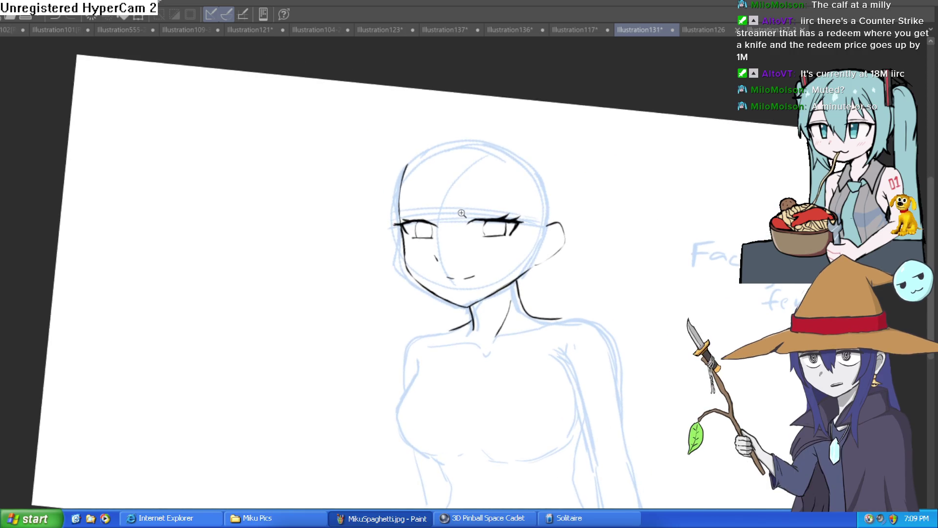
# Step: Darken the right eye's upper lid and add a thin line along its outer edge
pyautogui.scroll(5, 538, 215)
pyautogui.moveTo(552, 215); pyautogui.dragTo(514, 196)
pyautogui.scroll(-2, 514, 196)
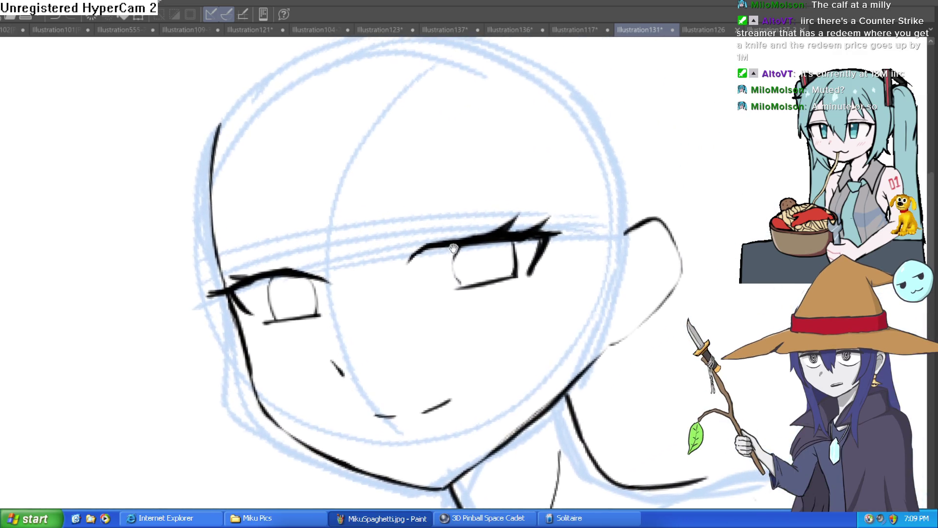
pyautogui.scroll(5, 416, 245)
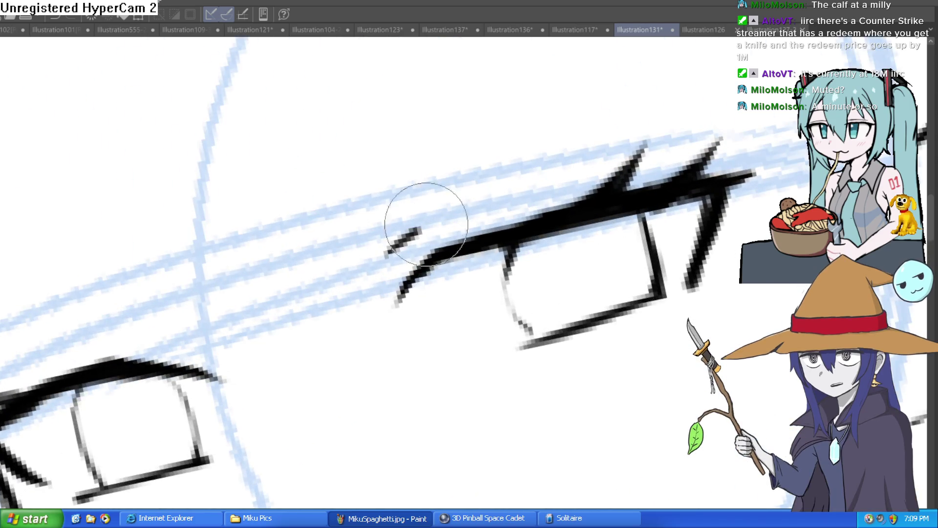
pyautogui.moveTo(419, 209)
pyautogui.mouseDown()
pyautogui.moveTo(655, 157)
pyautogui.moveTo(531, 470)
pyautogui.moveTo(565, 255)
pyautogui.moveTo(388, 397)
pyautogui.moveTo(433, 288)
pyautogui.mouseUp()
pyautogui.scroll(2, 382, 360)
pyautogui.moveTo(382, 360)
pyautogui.mouseDown()
pyautogui.moveTo(430, 248)
pyautogui.moveTo(411, 142)
pyautogui.moveTo(419, 121)
pyautogui.moveTo(410, 135)
pyautogui.mouseUp()
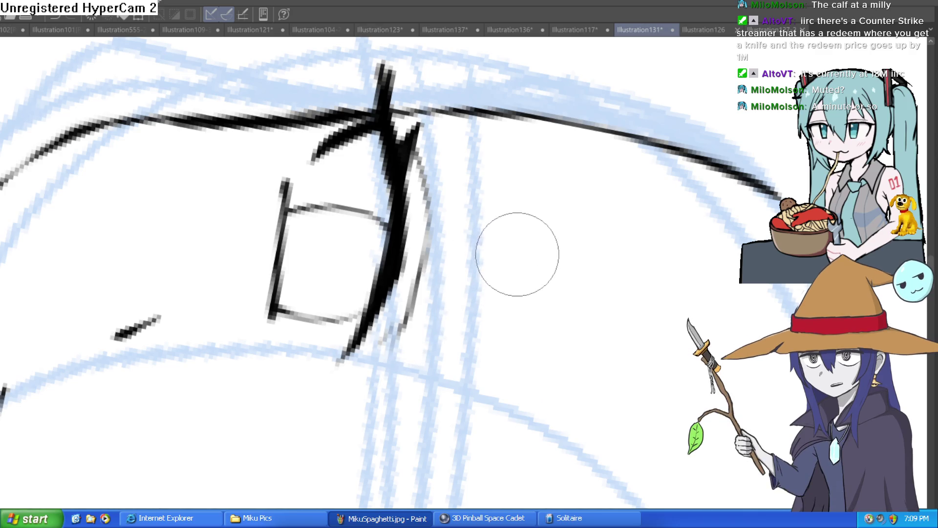
pyautogui.scroll(-3, 549, 224)
# Step: Brush a dark pupil into the right eye and the left eye
pyautogui.moveTo(549, 224)
pyautogui.mouseDown()
pyautogui.moveTo(530, 264)
pyautogui.moveTo(648, 250)
pyautogui.moveTo(685, 215)
pyautogui.moveTo(578, 362)
pyautogui.moveTo(640, 373)
pyautogui.moveTo(555, 220)
pyautogui.mouseUp()
pyautogui.click(555, 220)
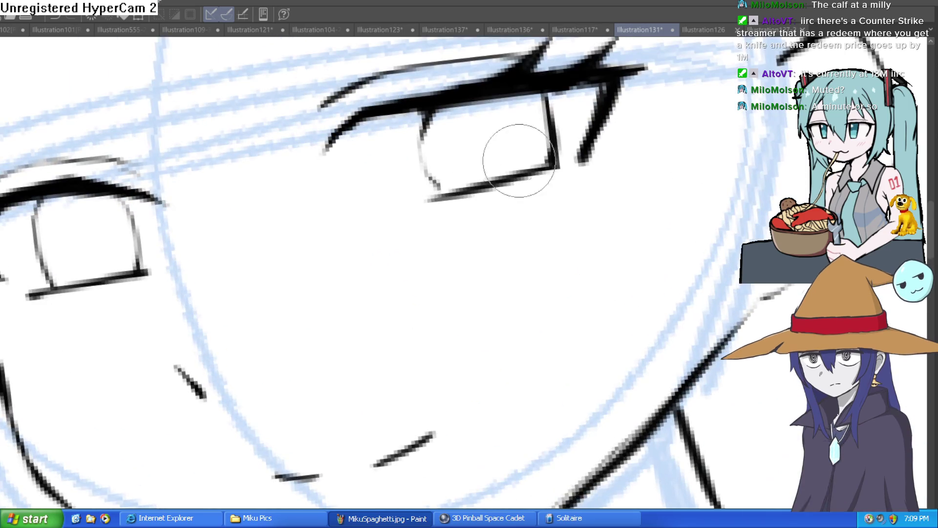
pyautogui.moveTo(486, 147)
pyautogui.mouseDown()
pyautogui.moveTo(489, 123)
pyautogui.moveTo(489, 142)
pyautogui.mouseUp()
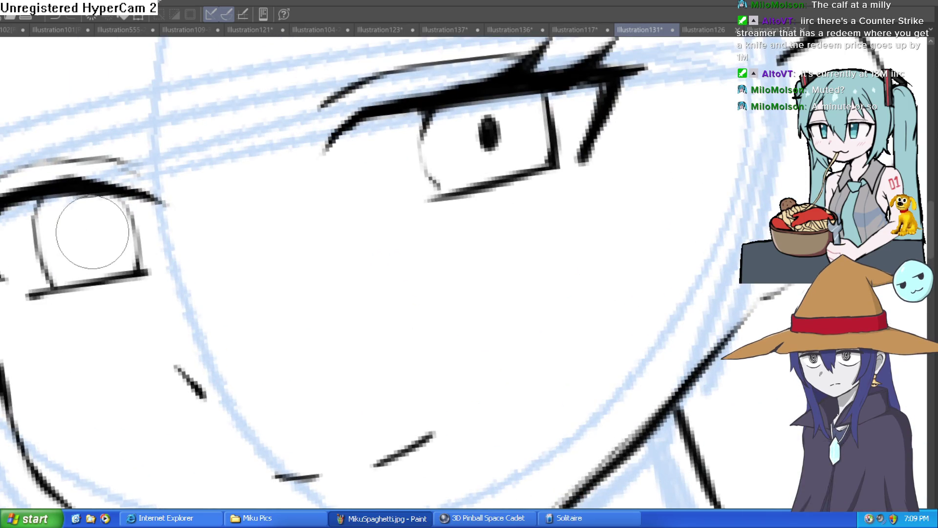
pyautogui.moveTo(93, 230); pyautogui.dragTo(92, 247)
pyautogui.scroll(-5, 578, 212)
pyautogui.moveTo(578, 212)
pyautogui.mouseDown()
pyautogui.moveTo(525, 195)
pyautogui.moveTo(530, 209)
pyautogui.moveTo(454, 196)
pyautogui.moveTo(458, 212)
pyautogui.moveTo(504, 174)
pyautogui.moveTo(494, 168)
pyautogui.moveTo(514, 184)
pyautogui.mouseUp()
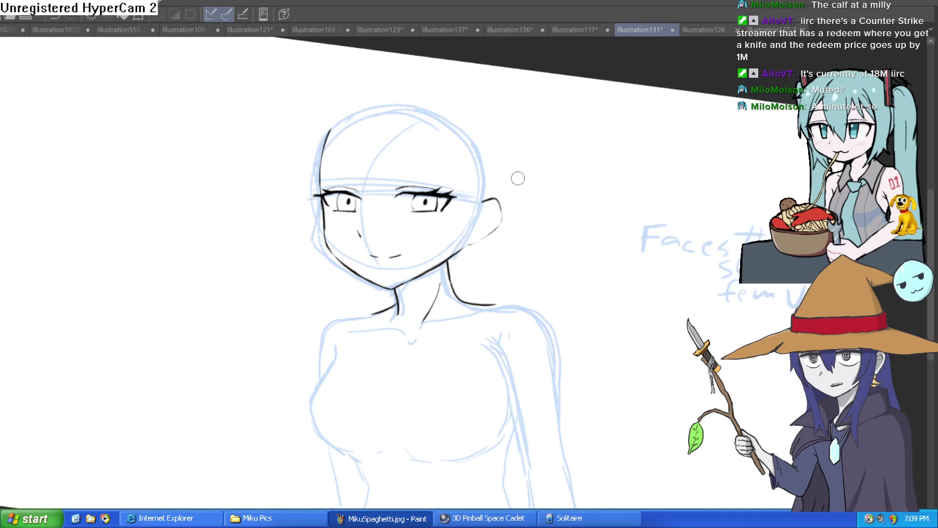
# Step: Extend the right shoulder line down the arm and ink the left shoulder and upper arm
pyautogui.moveTo(516, 185); pyautogui.dragTo(489, 184)
pyautogui.moveTo(468, 239); pyautogui.dragTo(499, 247)
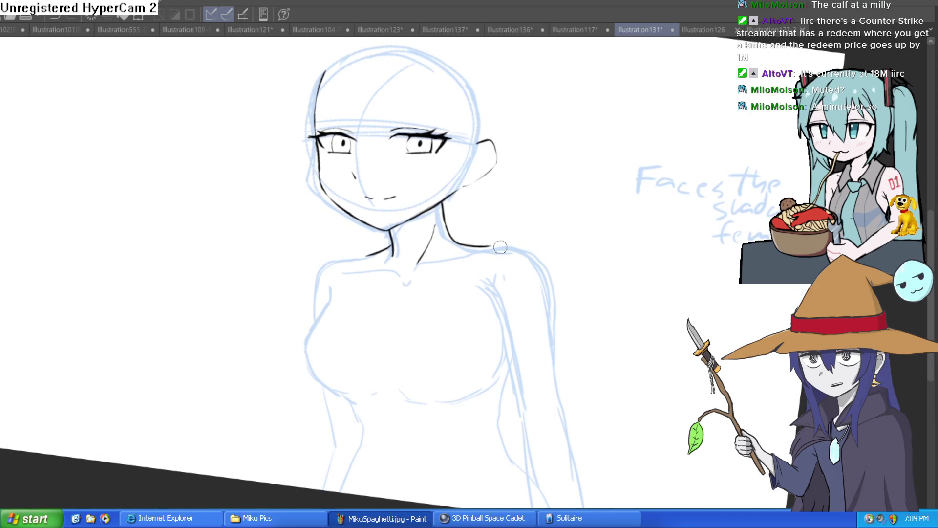
pyautogui.scroll(6, 498, 244)
pyautogui.moveTo(427, 189)
pyautogui.mouseDown()
pyautogui.moveTo(501, 182)
pyautogui.moveTo(635, 406)
pyautogui.mouseUp()
pyautogui.scroll(-5, 613, 241)
pyautogui.moveTo(614, 241)
pyautogui.mouseDown()
pyautogui.moveTo(611, 176)
pyautogui.moveTo(636, 254)
pyautogui.mouseUp()
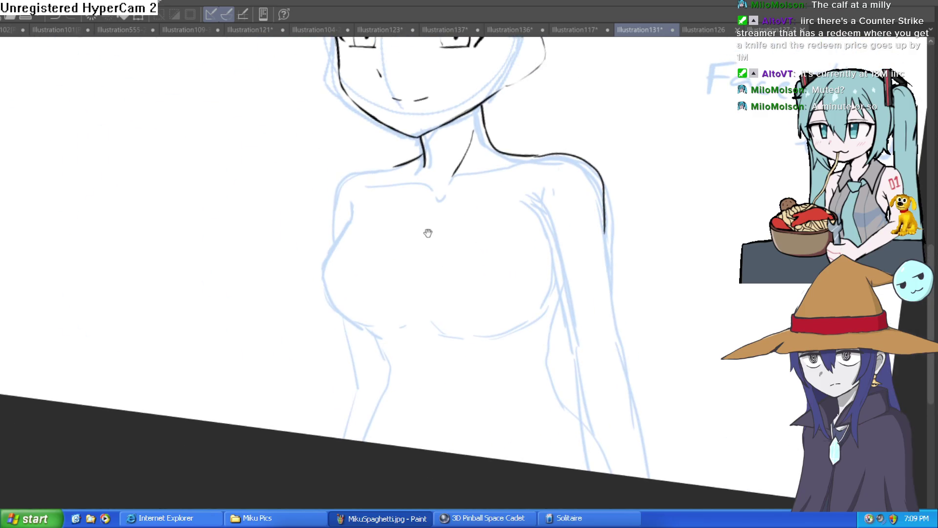
pyautogui.moveTo(429, 230)
pyautogui.mouseDown()
pyautogui.moveTo(455, 253)
pyautogui.moveTo(454, 321)
pyautogui.mouseUp()
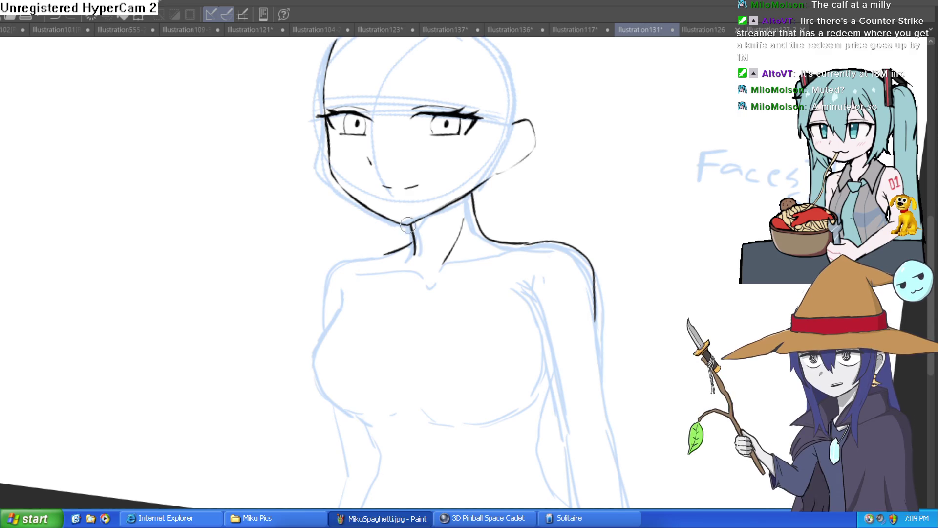
pyautogui.moveTo(388, 254)
pyautogui.mouseDown()
pyautogui.moveTo(336, 262)
pyautogui.moveTo(323, 303)
pyautogui.moveTo(392, 241)
pyautogui.moveTo(454, 283)
pyautogui.mouseUp()
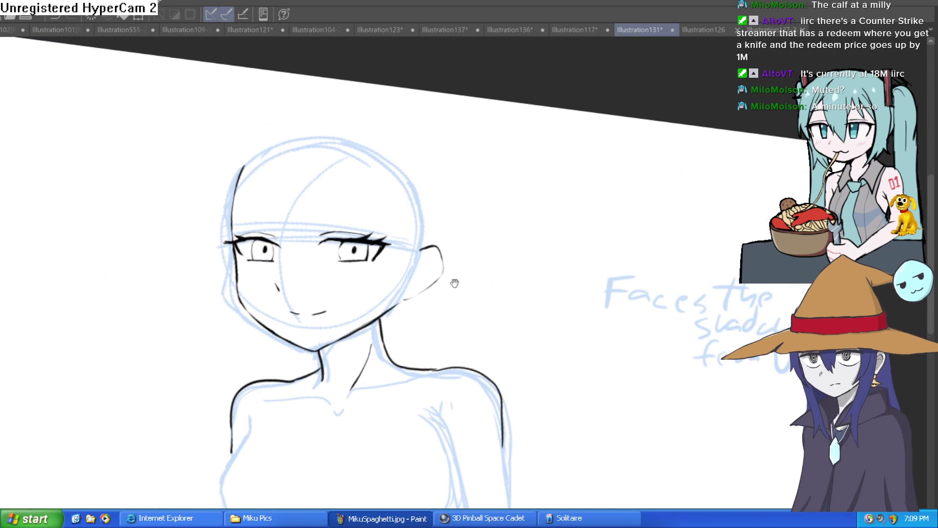
pyautogui.click(372, 200)
pyautogui.moveTo(468, 251)
pyautogui.mouseDown()
pyautogui.moveTo(481, 194)
pyautogui.moveTo(467, 178)
pyautogui.moveTo(454, 216)
pyautogui.moveTo(464, 193)
pyautogui.moveTo(465, 207)
pyautogui.mouseUp()
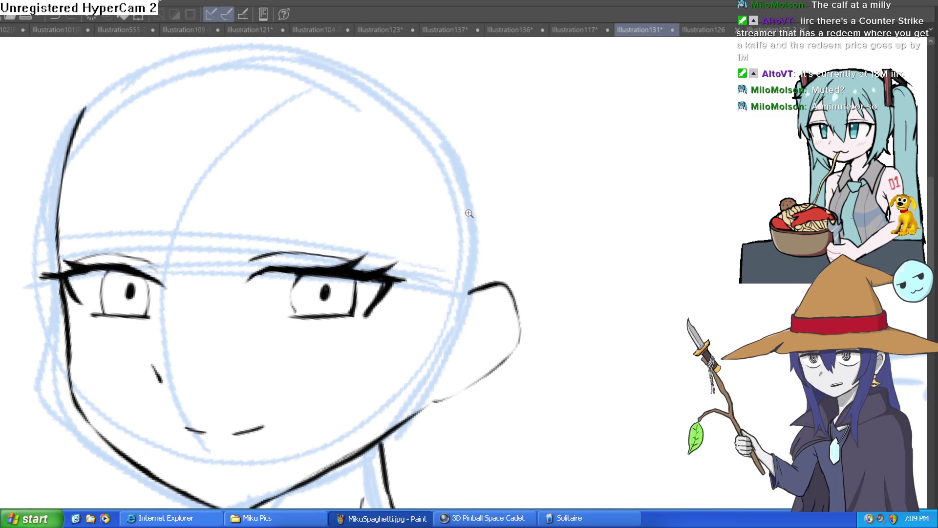
pyautogui.scroll(-2, 419, 155)
pyautogui.moveTo(419, 155); pyautogui.dragTo(394, 157)
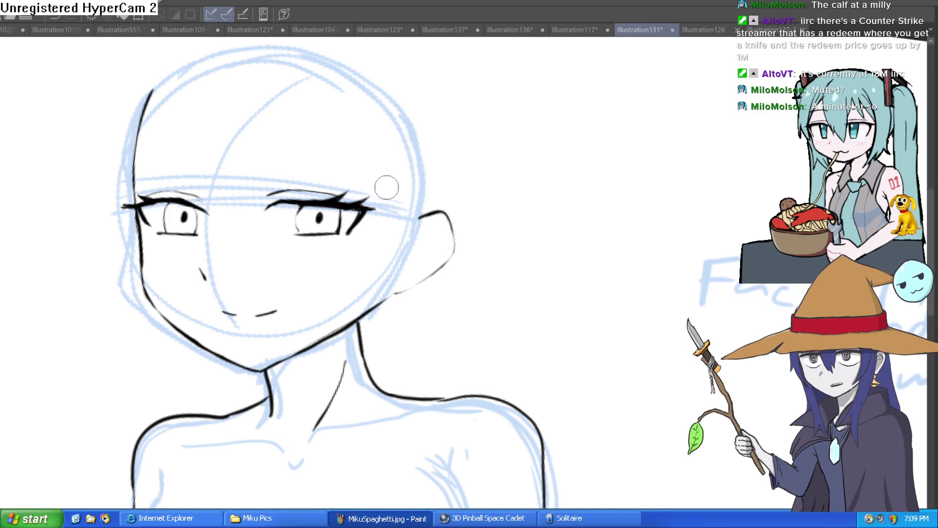
pyautogui.moveTo(359, 163)
pyautogui.mouseDown()
pyautogui.moveTo(377, 200)
pyautogui.moveTo(414, 193)
pyautogui.moveTo(417, 181)
pyautogui.mouseUp()
pyautogui.hotkey('ctrl', 'z')
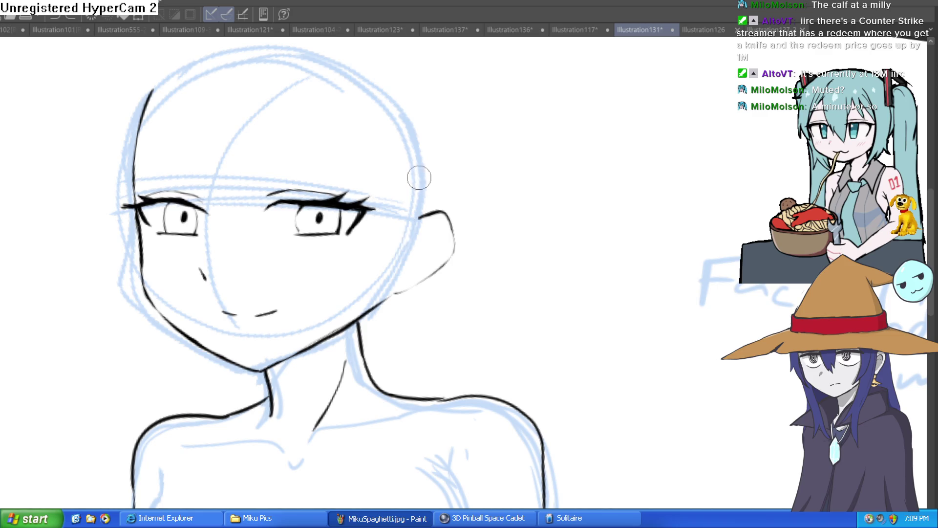
# Step: Ink the hair outline around the head from crown to ear, plus the right cheek line
pyautogui.moveTo(298, 131)
pyautogui.mouseDown()
pyautogui.moveTo(386, 193)
pyautogui.moveTo(394, 273)
pyautogui.moveTo(424, 192)
pyautogui.mouseUp()
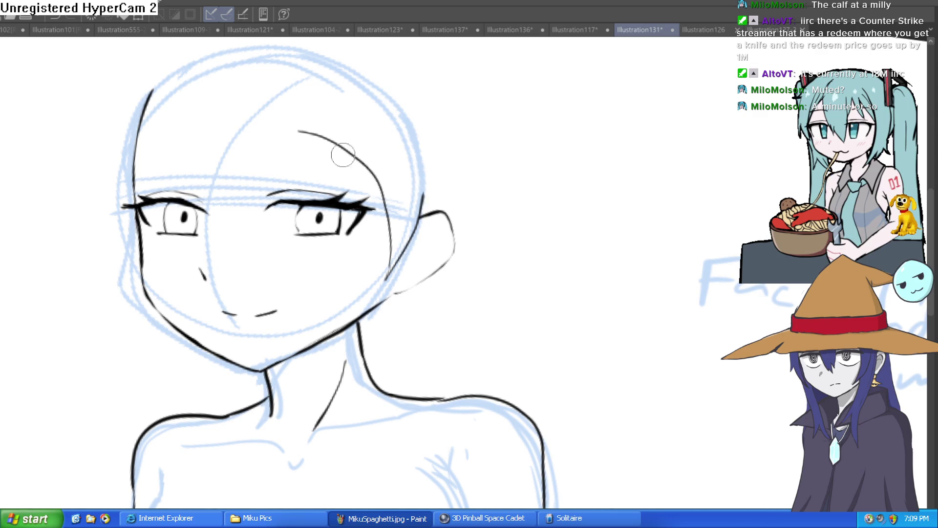
pyautogui.moveTo(296, 130); pyautogui.dragTo(281, 114)
pyautogui.moveTo(349, 70)
pyautogui.mouseDown()
pyautogui.moveTo(367, 74)
pyautogui.moveTo(429, 157)
pyautogui.moveTo(421, 195)
pyautogui.mouseUp()
pyautogui.moveTo(306, 134); pyautogui.dragTo(276, 108)
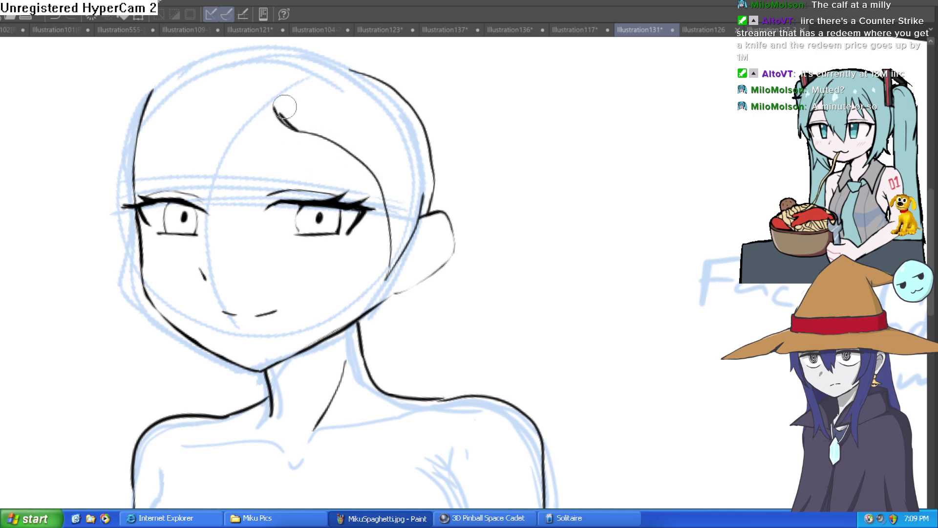
pyautogui.moveTo(331, 94)
pyautogui.mouseDown()
pyautogui.moveTo(440, 168)
pyautogui.moveTo(450, 264)
pyautogui.mouseUp()
pyautogui.moveTo(481, 278)
pyautogui.mouseDown()
pyautogui.moveTo(551, 130)
pyautogui.moveTo(523, 274)
pyautogui.moveTo(493, 279)
pyautogui.mouseUp()
pyautogui.moveTo(457, 190); pyautogui.dragTo(432, 268)
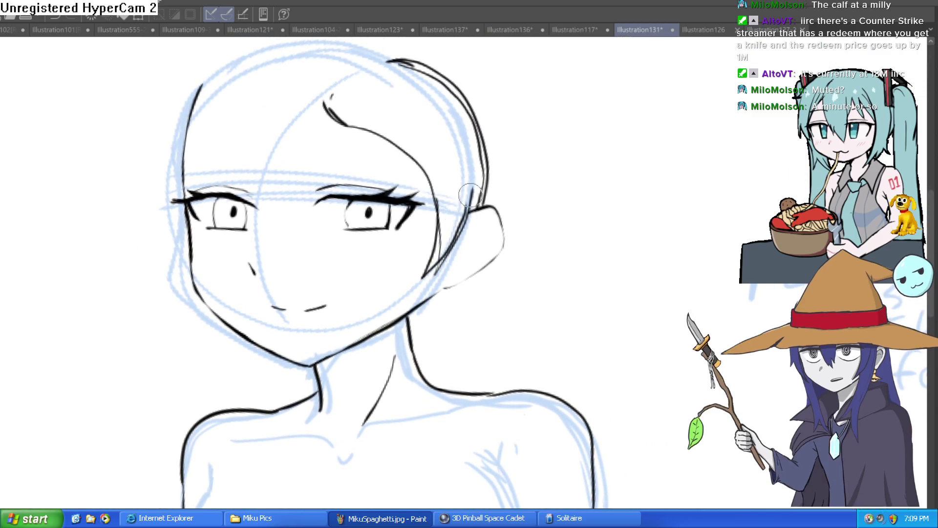
pyautogui.moveTo(485, 208)
pyautogui.mouseDown()
pyautogui.moveTo(458, 193)
pyautogui.moveTo(457, 153)
pyautogui.moveTo(440, 171)
pyautogui.moveTo(437, 264)
pyautogui.mouseUp()
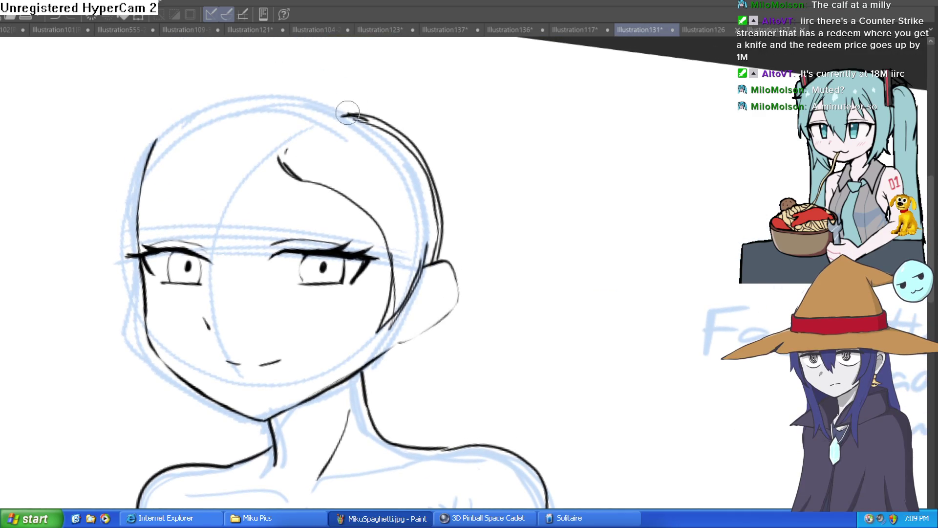
# Step: Trace the top-left head outline and the long strands down the hair's left side
pyautogui.moveTo(347, 113)
pyautogui.mouseDown()
pyautogui.moveTo(171, 103)
pyautogui.moveTo(126, 167)
pyautogui.mouseUp()
pyautogui.moveTo(184, 184); pyautogui.dragTo(292, 179)
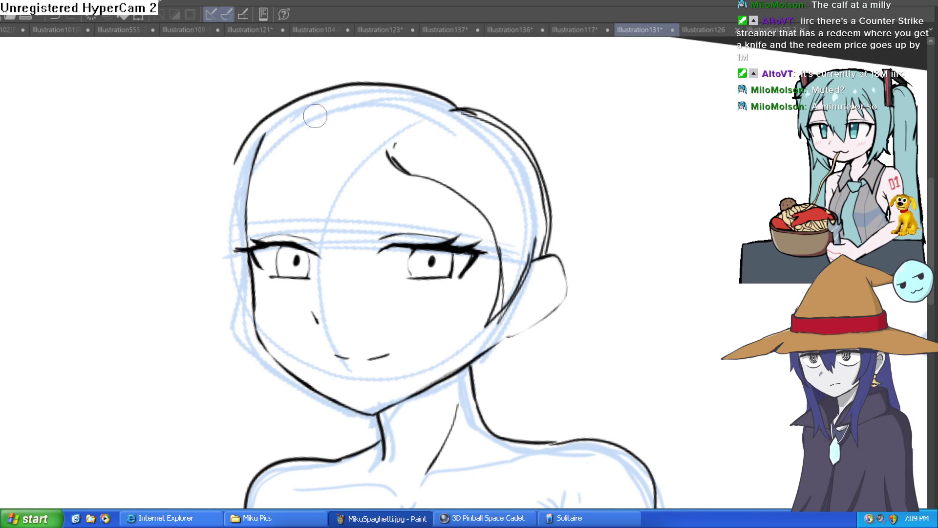
pyautogui.moveTo(453, 104)
pyautogui.mouseDown()
pyautogui.moveTo(435, 90)
pyautogui.moveTo(268, 97)
pyautogui.mouseUp()
pyautogui.moveTo(357, 73)
pyautogui.mouseDown()
pyautogui.moveTo(201, 378)
pyautogui.moveTo(208, 374)
pyautogui.moveTo(231, 419)
pyautogui.moveTo(306, 118)
pyautogui.mouseUp()
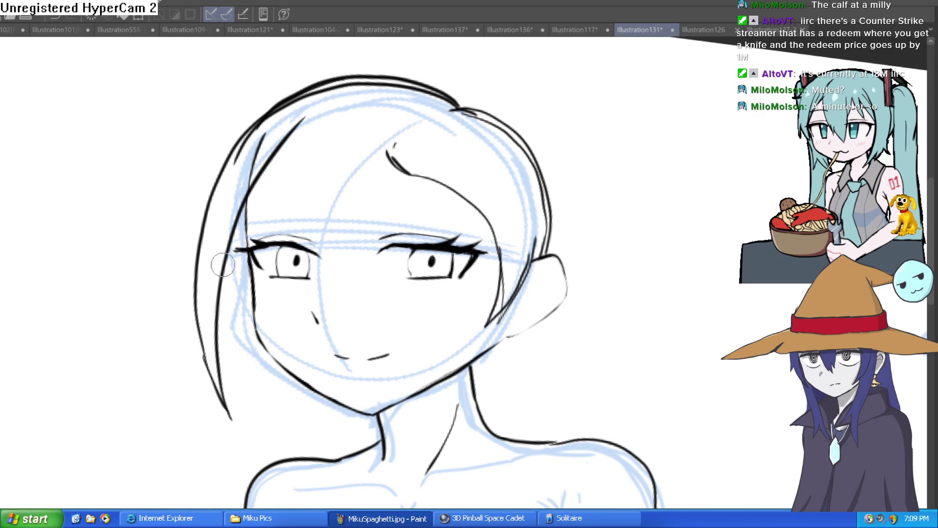
pyautogui.moveTo(210, 247); pyautogui.dragTo(289, 141)
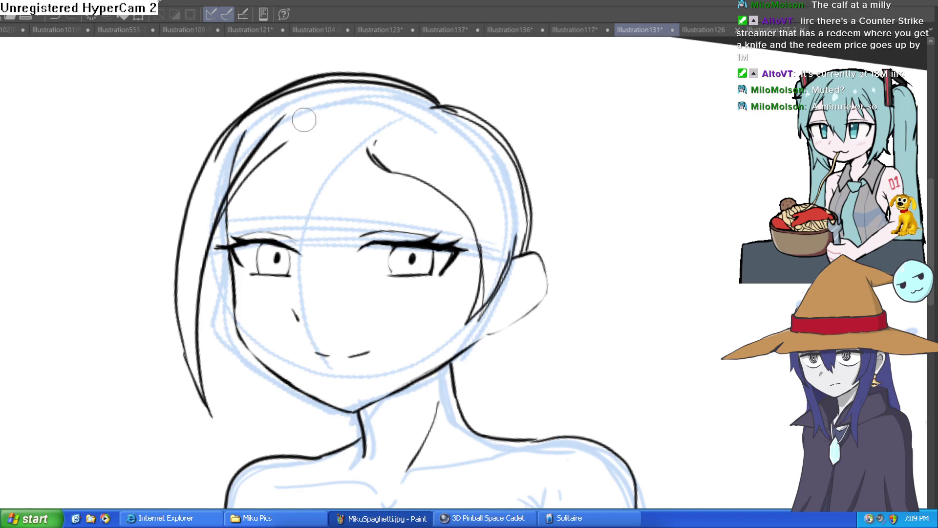
# Step: Draw pointed bang strands from the forehead toward the eyes
pyautogui.moveTo(372, 159)
pyautogui.mouseDown()
pyautogui.moveTo(464, 240)
pyautogui.moveTo(424, 224)
pyautogui.moveTo(346, 160)
pyautogui.mouseUp()
pyautogui.hotkey('ctrl', 'z')
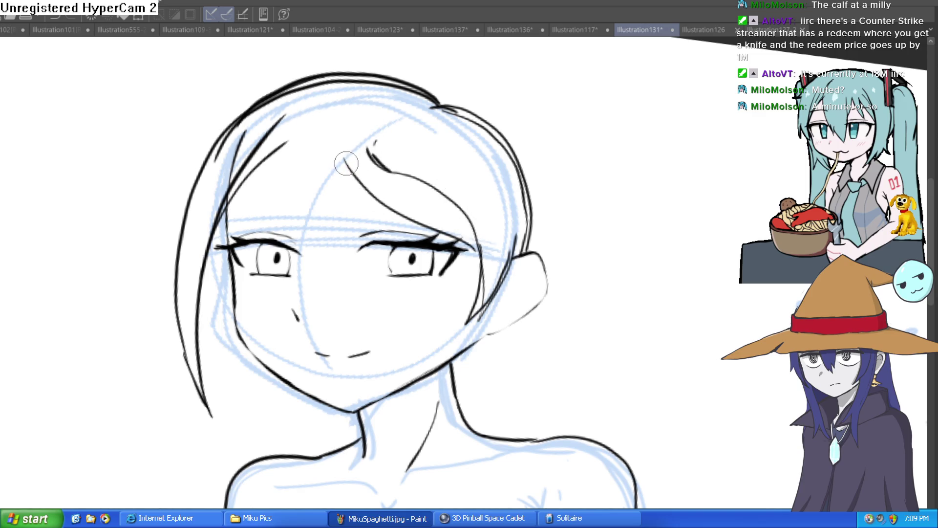
pyautogui.moveTo(373, 204)
pyautogui.mouseDown()
pyautogui.moveTo(349, 158)
pyautogui.moveTo(386, 230)
pyautogui.mouseUp()
pyautogui.hotkey('ctrl', 'z')
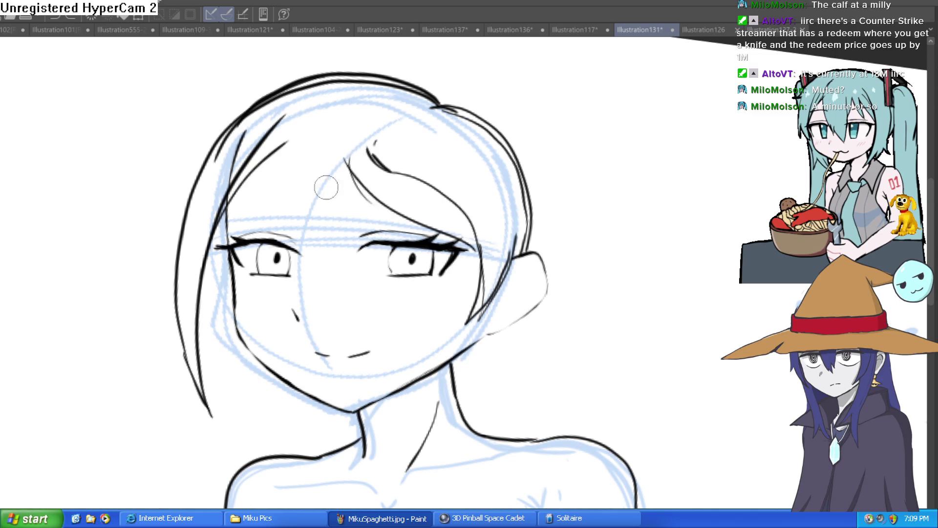
pyautogui.moveTo(305, 156)
pyautogui.mouseDown()
pyautogui.moveTo(361, 320)
pyautogui.moveTo(340, 168)
pyautogui.moveTo(343, 111)
pyautogui.mouseUp()
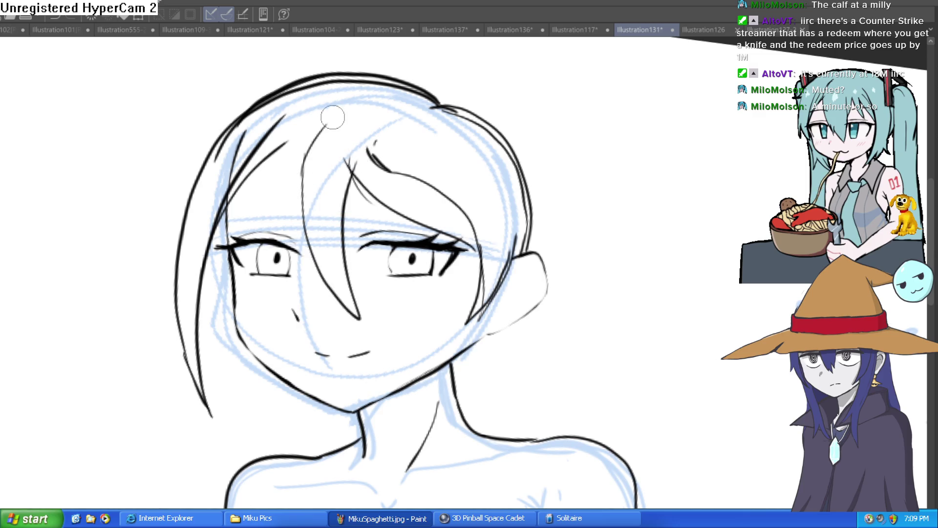
pyautogui.moveTo(304, 174); pyautogui.dragTo(312, 294)
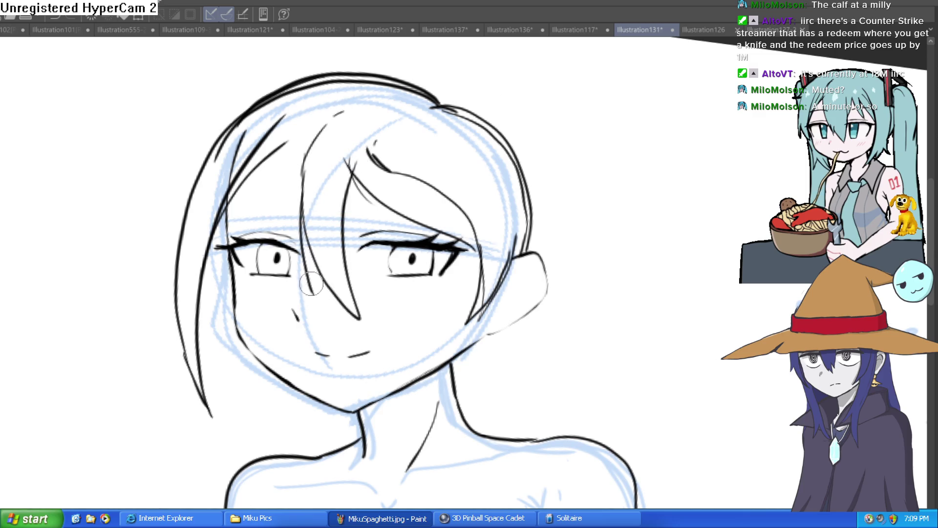
pyautogui.moveTo(302, 137)
pyautogui.mouseDown()
pyautogui.moveTo(283, 200)
pyautogui.moveTo(223, 225)
pyautogui.mouseUp()
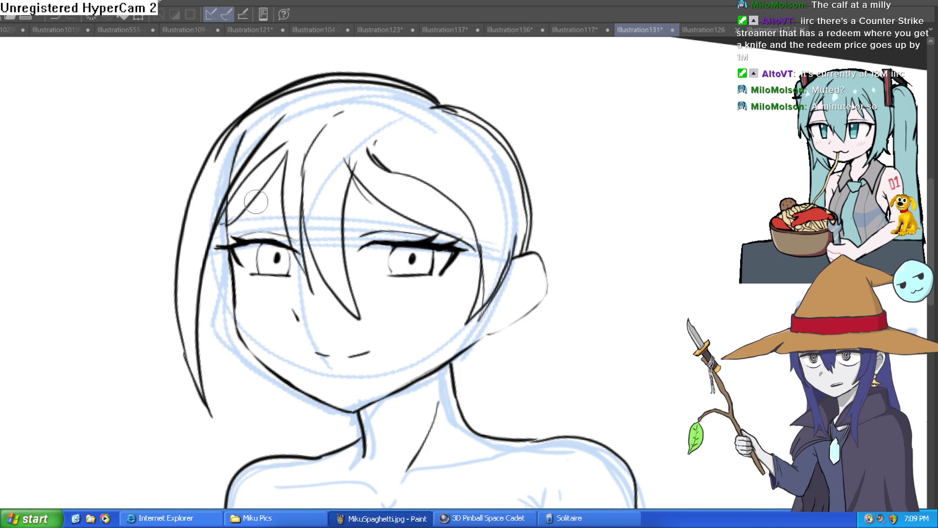
# Step: Ink the neck and jaw lines and the left cheek edge
pyautogui.scroll(-3, 450, 202)
pyautogui.moveTo(577, 239)
pyautogui.mouseDown()
pyautogui.moveTo(555, 210)
pyautogui.moveTo(410, 188)
pyautogui.mouseUp()
pyautogui.scroll(3, 409, 188)
pyautogui.moveTo(356, 362)
pyautogui.mouseDown()
pyautogui.moveTo(310, 429)
pyautogui.moveTo(376, 279)
pyautogui.mouseUp()
pyautogui.scroll(-5, 376, 279)
pyautogui.moveTo(508, 184)
pyautogui.mouseDown()
pyautogui.moveTo(469, 200)
pyautogui.moveTo(526, 150)
pyautogui.mouseUp()
pyautogui.moveTo(162, 133)
pyautogui.mouseDown()
pyautogui.moveTo(175, 232)
pyautogui.moveTo(294, 342)
pyautogui.moveTo(316, 344)
pyautogui.moveTo(435, 270)
pyautogui.moveTo(544, 251)
pyautogui.moveTo(485, 235)
pyautogui.moveTo(498, 260)
pyautogui.mouseUp()
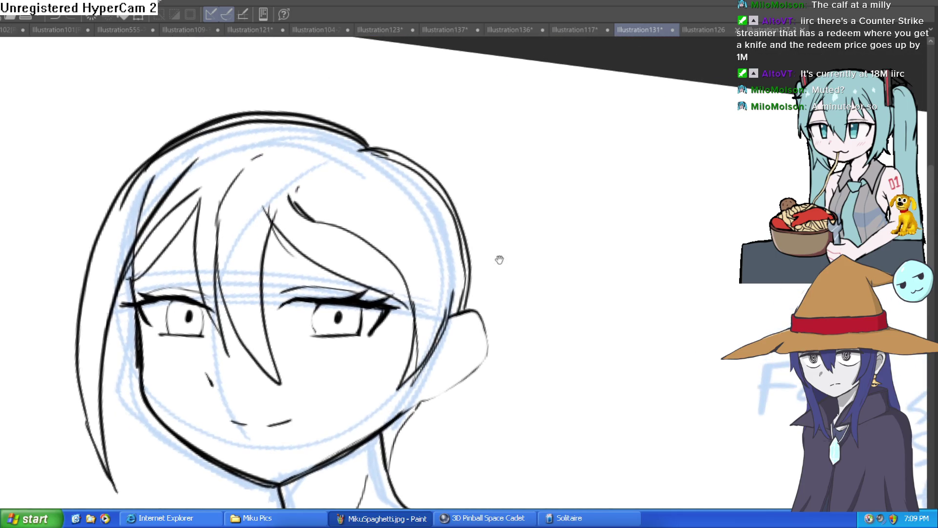
# Step: Redraw the left hair strands curving down from the crown
pyautogui.moveTo(467, 311)
pyautogui.mouseDown()
pyautogui.moveTo(469, 236)
pyautogui.moveTo(406, 149)
pyautogui.moveTo(351, 128)
pyautogui.moveTo(151, 162)
pyautogui.moveTo(97, 229)
pyautogui.mouseUp()
pyautogui.scroll(-3, 310, 148)
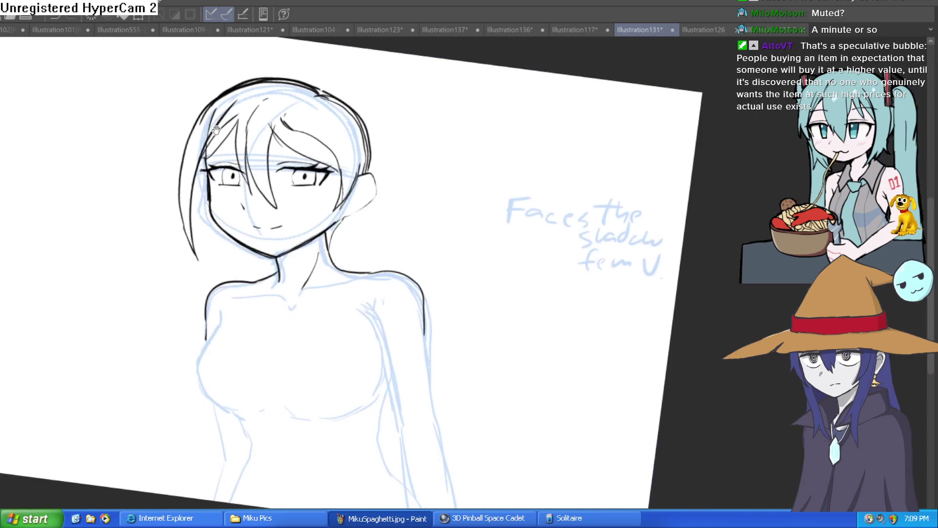
pyautogui.moveTo(190, 155)
pyautogui.mouseDown()
pyautogui.moveTo(178, 244)
pyautogui.moveTo(189, 189)
pyautogui.mouseUp()
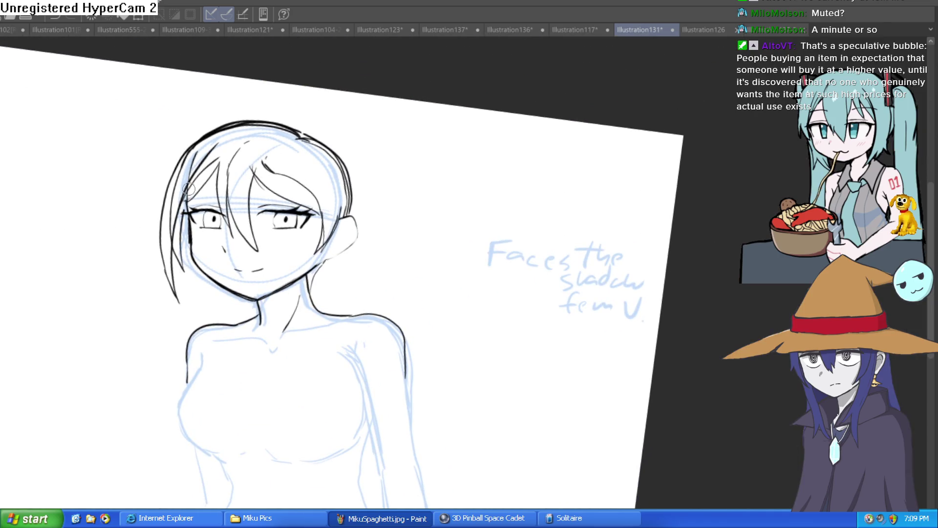
pyautogui.hotkey('ctrl', 'z')
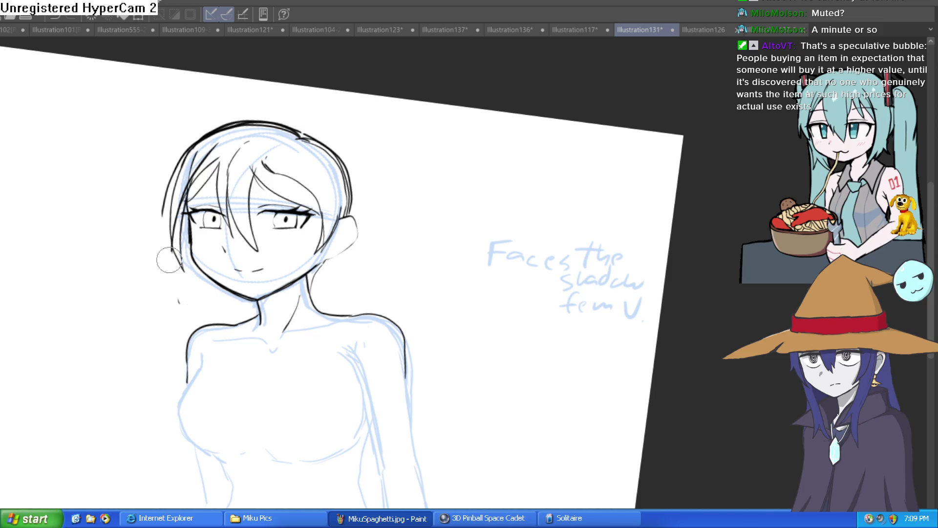
pyautogui.moveTo(188, 146); pyautogui.dragTo(179, 157)
pyautogui.moveTo(173, 218); pyautogui.dragTo(200, 154)
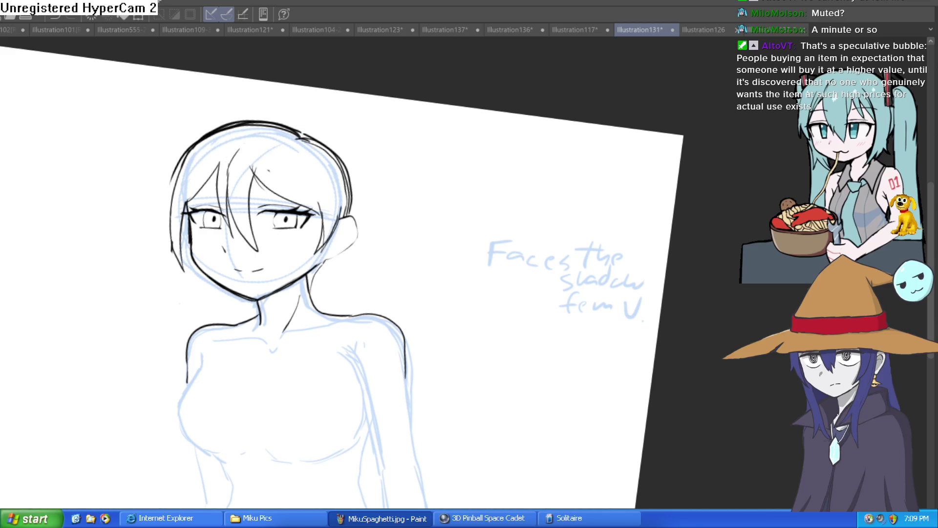
pyautogui.scroll(3, 239, 193)
pyautogui.moveTo(289, 187); pyautogui.dragTo(281, 204)
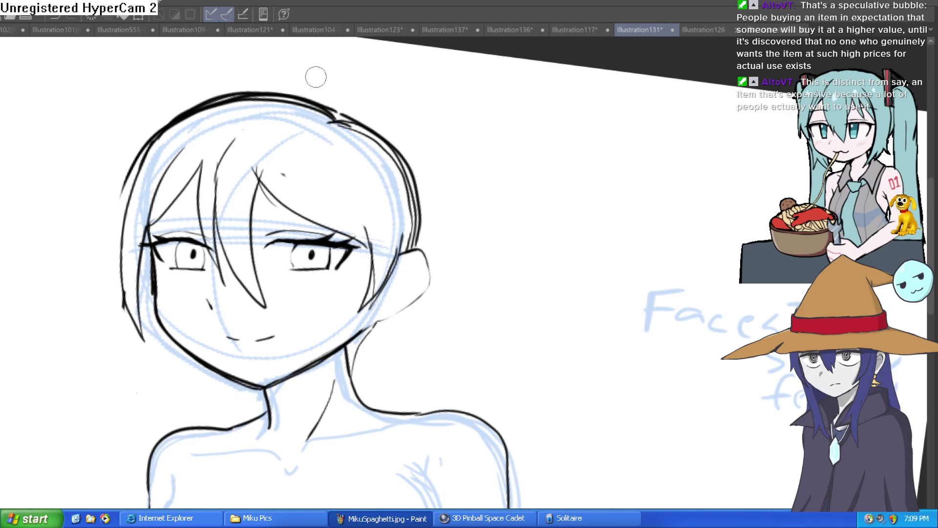
# Step: Extend the strand beside the right eye, add a crown tuft, and erase stray right-side outline strokes
pyautogui.moveTo(374, 251); pyautogui.dragTo(344, 157)
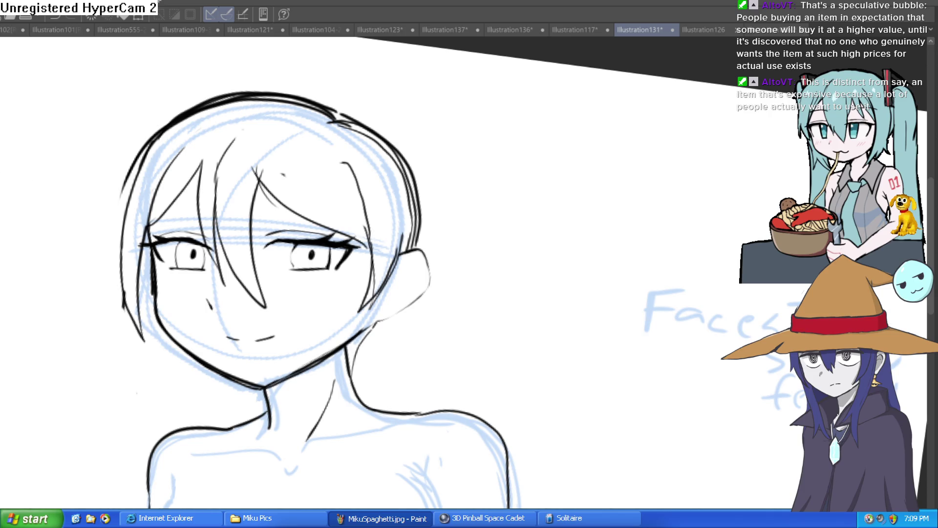
pyautogui.moveTo(342, 118)
pyautogui.mouseDown()
pyautogui.moveTo(360, 94)
pyautogui.moveTo(370, 104)
pyautogui.moveTo(362, 110)
pyautogui.mouseUp()
pyautogui.hotkey('ctrl', 'z')
pyautogui.press('e')
pyautogui.moveTo(386, 142)
pyautogui.mouseDown()
pyautogui.moveTo(416, 234)
pyautogui.moveTo(384, 152)
pyautogui.moveTo(323, 115)
pyautogui.moveTo(224, 101)
pyautogui.moveTo(186, 113)
pyautogui.moveTo(141, 164)
pyautogui.moveTo(172, 100)
pyautogui.moveTo(153, 151)
pyautogui.moveTo(169, 134)
pyautogui.mouseUp()
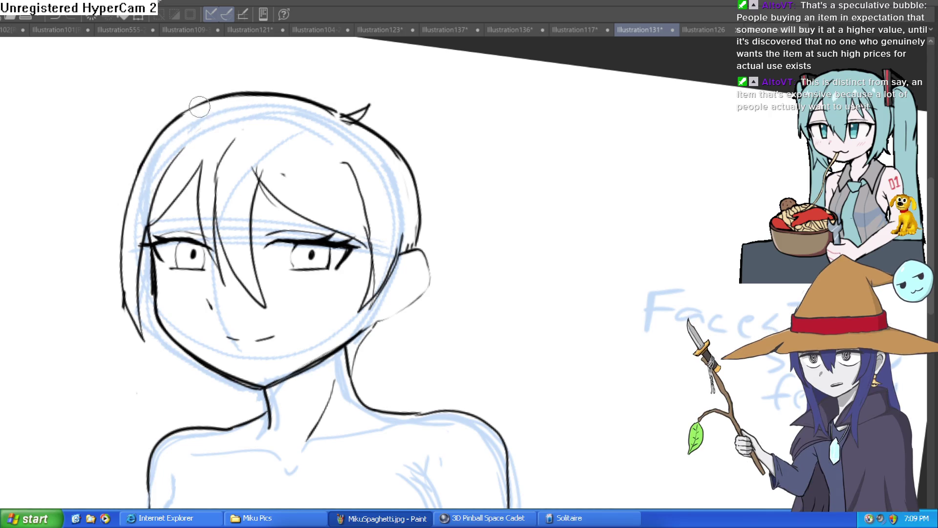
pyautogui.scroll(-5, 322, 186)
pyautogui.scroll(10, 322, 186)
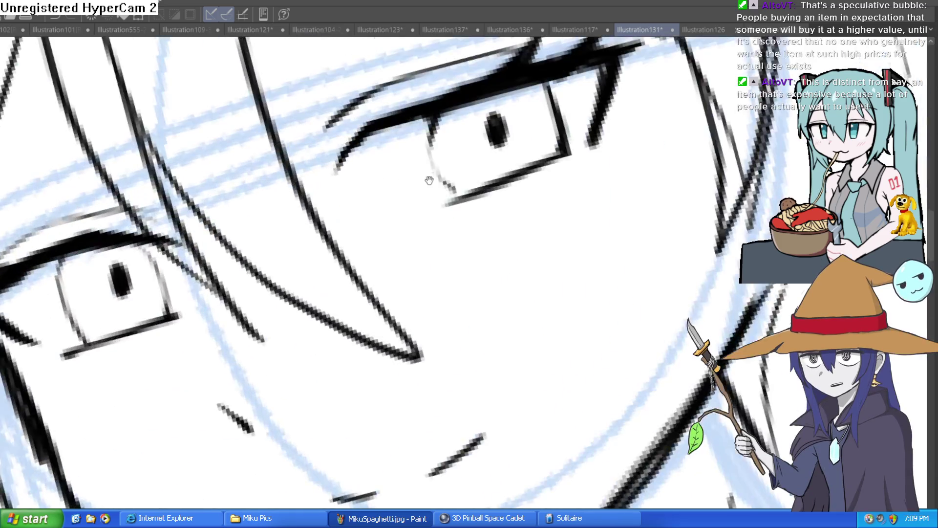
pyautogui.scroll(-6, 701, 234)
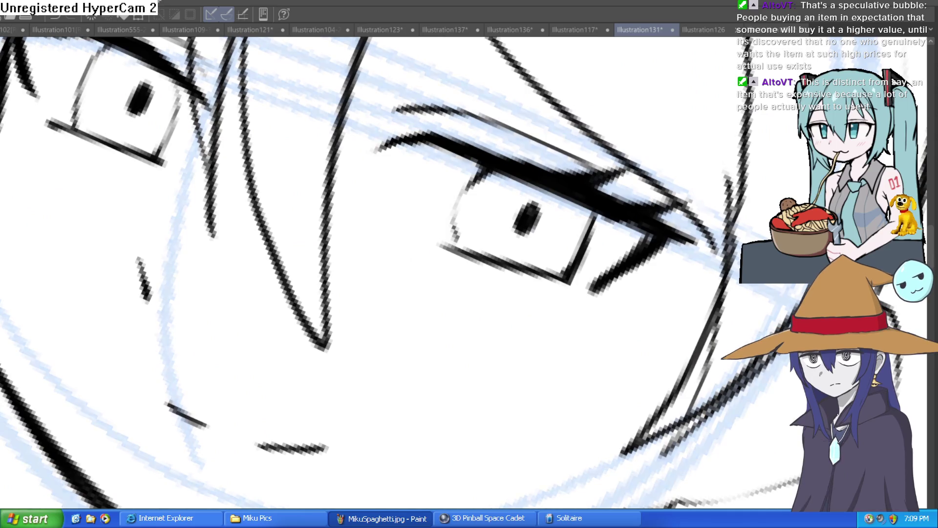
pyautogui.moveTo(701, 234)
pyautogui.mouseDown()
pyautogui.moveTo(730, 216)
pyautogui.moveTo(679, 222)
pyautogui.moveTo(646, 281)
pyautogui.moveTo(658, 233)
pyautogui.moveTo(645, 216)
pyautogui.mouseUp()
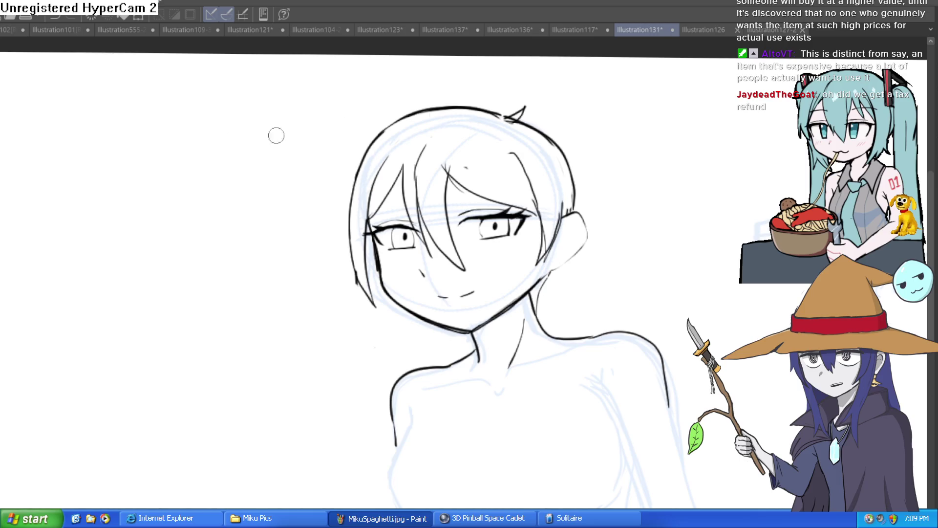
# Step: Trace one clean hair outline down the right side and across the top of the head
pyautogui.moveTo(583, 157); pyautogui.dragTo(488, 152)
pyautogui.scroll(5, 488, 152)
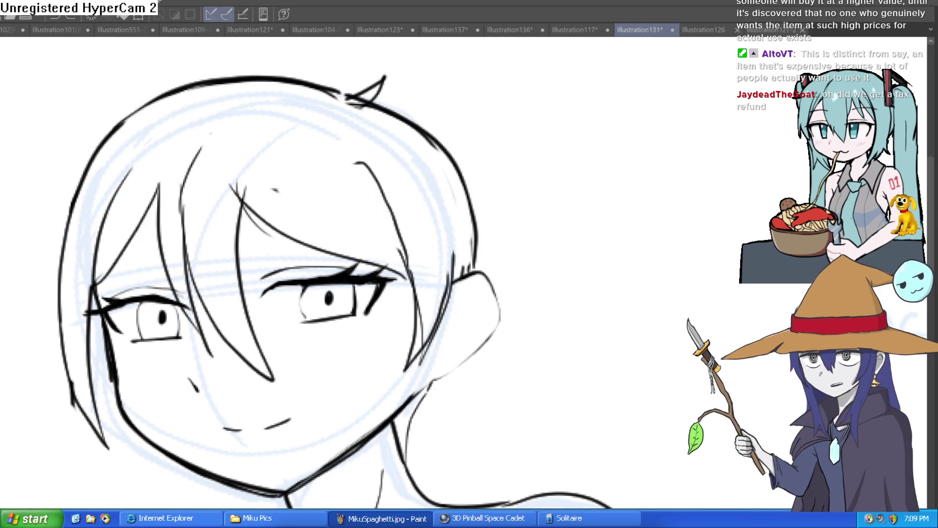
pyautogui.moveTo(531, 226); pyautogui.dragTo(532, 253)
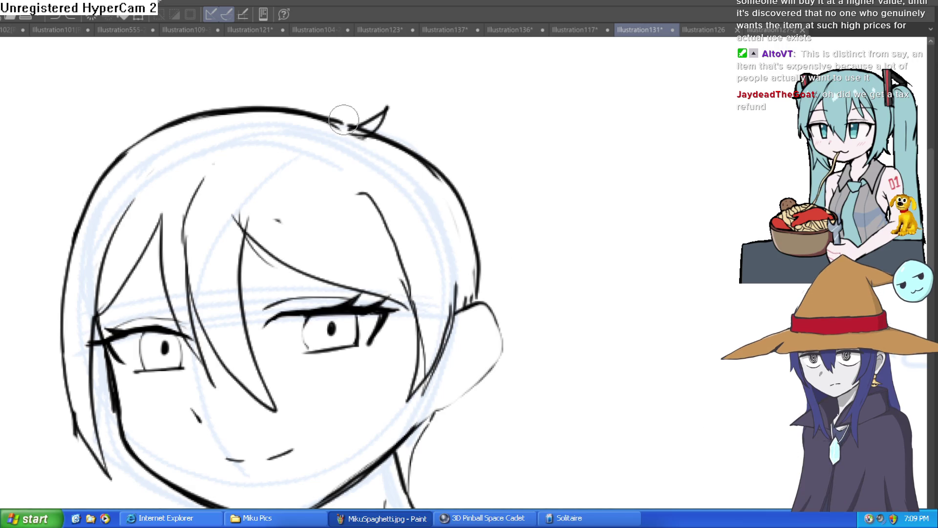
pyautogui.moveTo(332, 111)
pyautogui.mouseDown()
pyautogui.moveTo(368, 122)
pyautogui.moveTo(455, 188)
pyautogui.moveTo(487, 297)
pyautogui.moveTo(478, 268)
pyautogui.moveTo(477, 303)
pyautogui.moveTo(476, 244)
pyautogui.moveTo(415, 157)
pyautogui.moveTo(345, 126)
pyautogui.moveTo(325, 130)
pyautogui.moveTo(384, 148)
pyautogui.moveTo(335, 122)
pyautogui.moveTo(236, 115)
pyautogui.moveTo(324, 112)
pyautogui.moveTo(199, 98)
pyautogui.moveTo(243, 98)
pyautogui.moveTo(101, 136)
pyautogui.mouseUp()
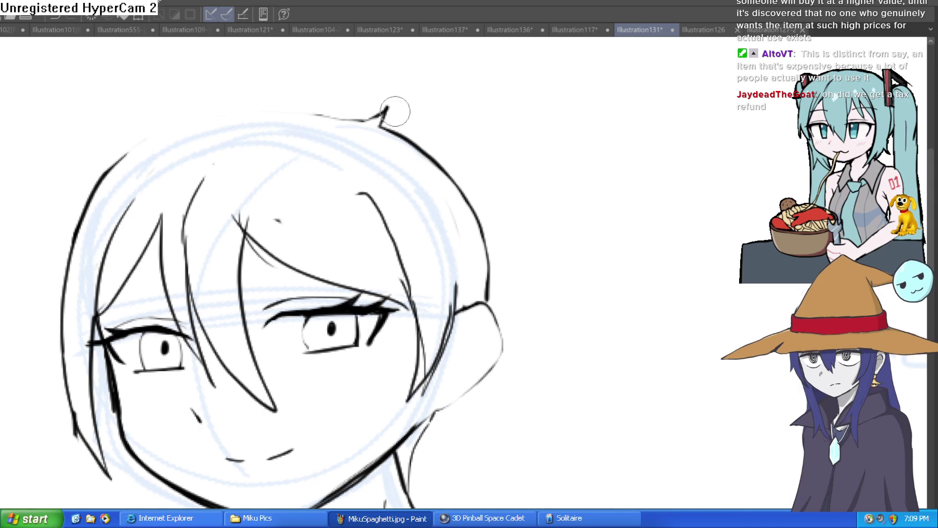
pyautogui.moveTo(367, 120)
pyautogui.mouseDown()
pyautogui.moveTo(166, 130)
pyautogui.moveTo(128, 156)
pyautogui.mouseUp()
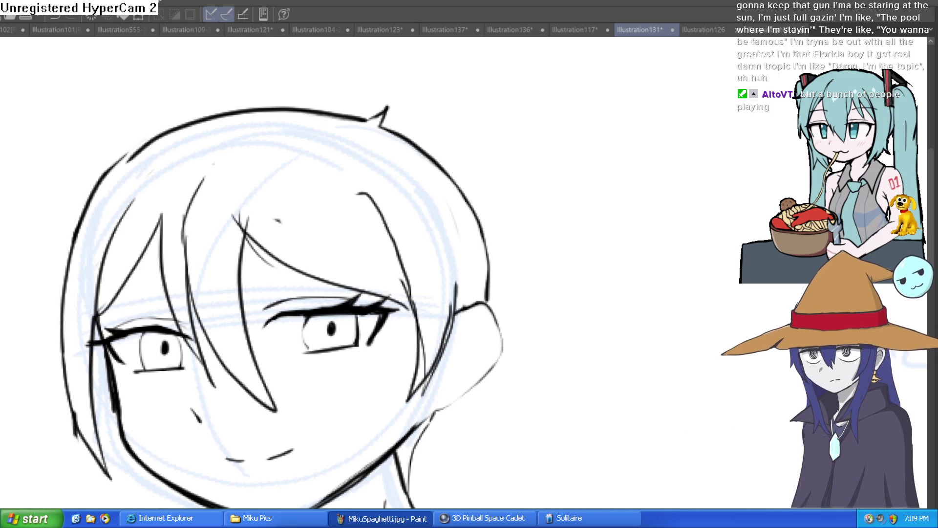
# Step: Draw the left chest contour and carry the line around the chest curve
pyautogui.moveTo(566, 294); pyautogui.dragTo(593, 356)
pyautogui.hotkey('ctrl', 'z')
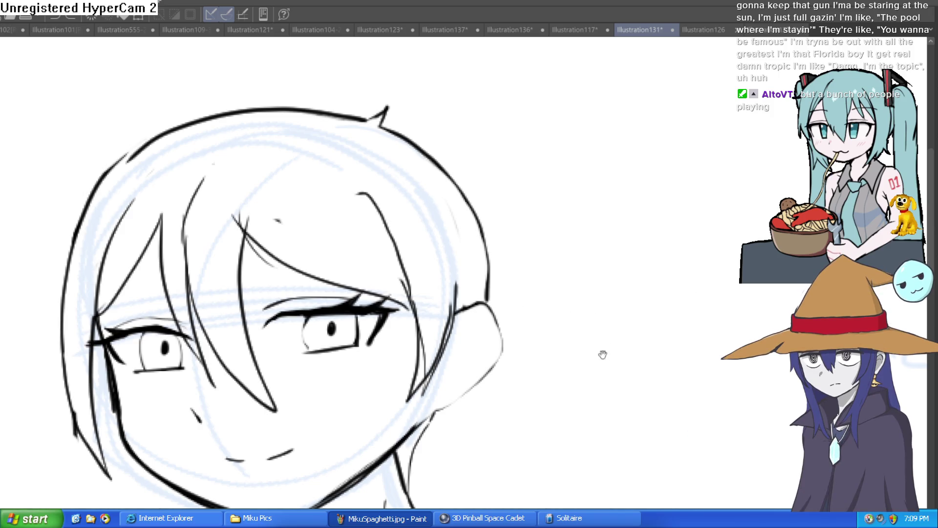
pyautogui.scroll(-3, 600, 321)
pyautogui.moveTo(600, 322)
pyautogui.mouseDown()
pyautogui.moveTo(636, 232)
pyautogui.moveTo(586, 218)
pyautogui.moveTo(565, 199)
pyautogui.mouseUp()
pyautogui.scroll(1, 567, 193)
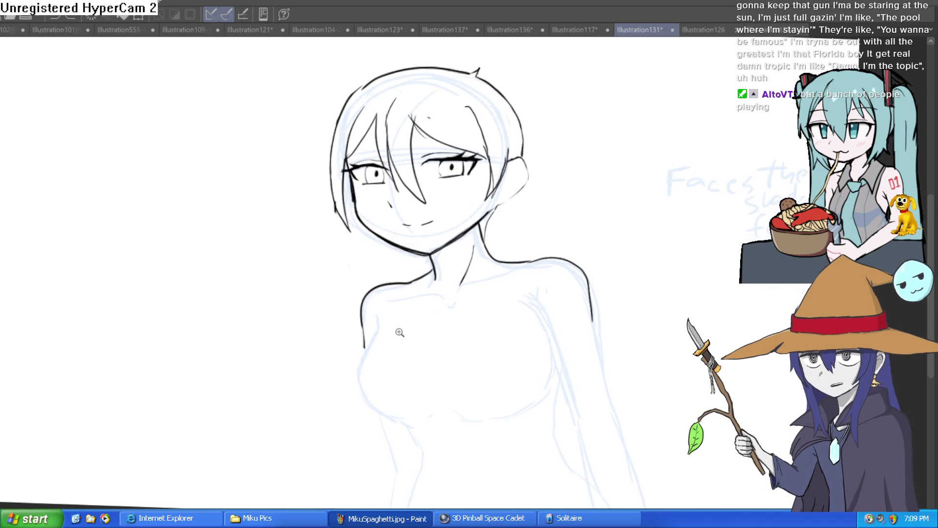
pyautogui.scroll(2, 396, 323)
pyautogui.moveTo(389, 281)
pyautogui.mouseDown()
pyautogui.moveTo(384, 249)
pyautogui.moveTo(358, 249)
pyautogui.moveTo(333, 311)
pyautogui.moveTo(392, 383)
pyautogui.mouseUp()
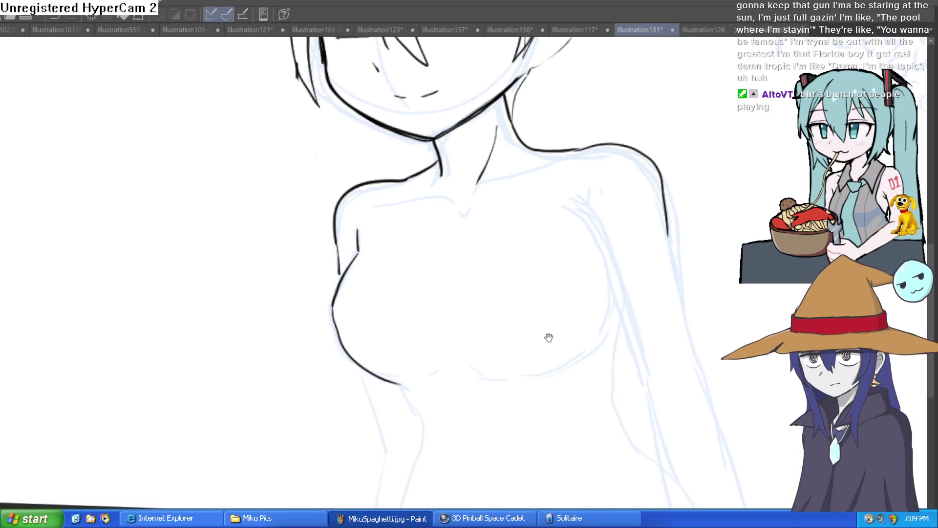
pyautogui.moveTo(549, 335); pyautogui.dragTo(489, 312)
pyautogui.moveTo(597, 199); pyautogui.dragTo(584, 269)
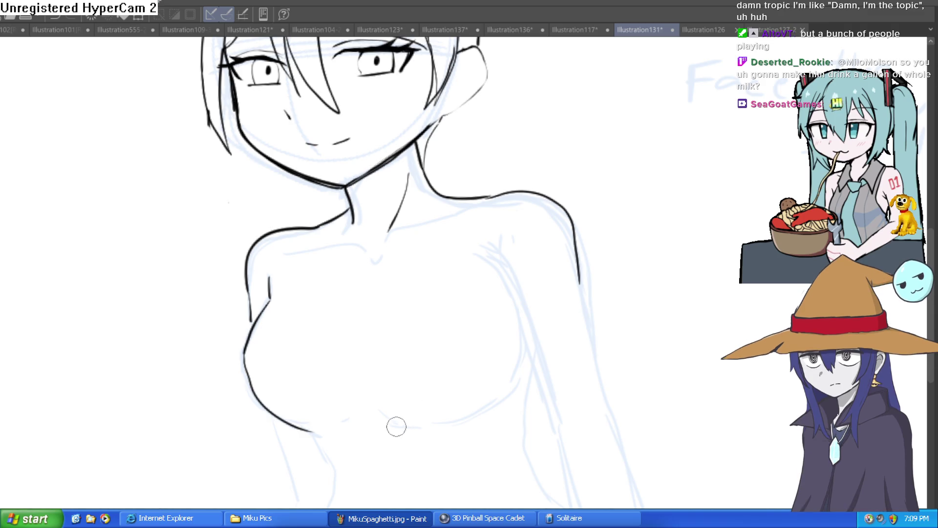
# Step: Ink the right side of the chest and the curve under the right breast
pyautogui.moveTo(388, 418); pyautogui.dragTo(511, 399)
pyautogui.hotkey('ctrl', 'z')
pyautogui.moveTo(529, 339)
pyautogui.mouseDown()
pyautogui.moveTo(498, 403)
pyautogui.moveTo(388, 415)
pyautogui.mouseUp()
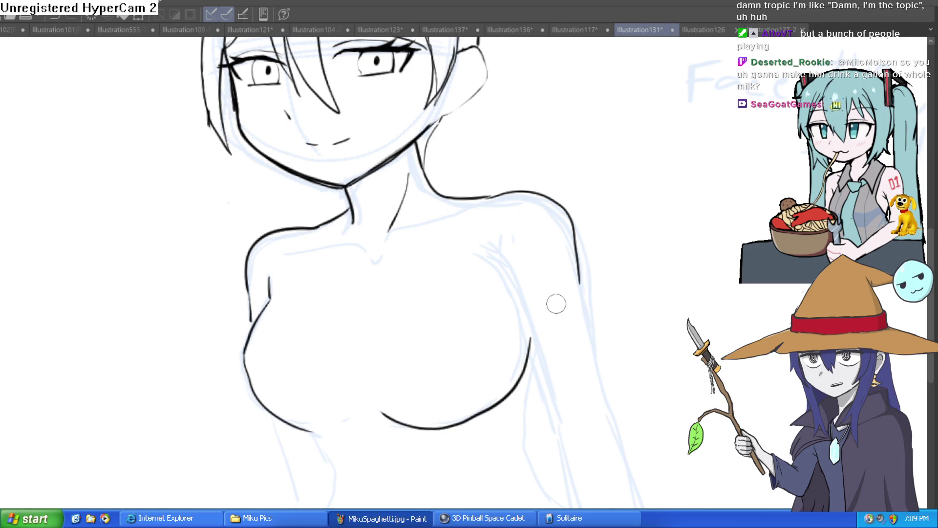
pyautogui.moveTo(555, 303)
pyautogui.mouseDown()
pyautogui.moveTo(478, 281)
pyautogui.moveTo(485, 299)
pyautogui.mouseUp()
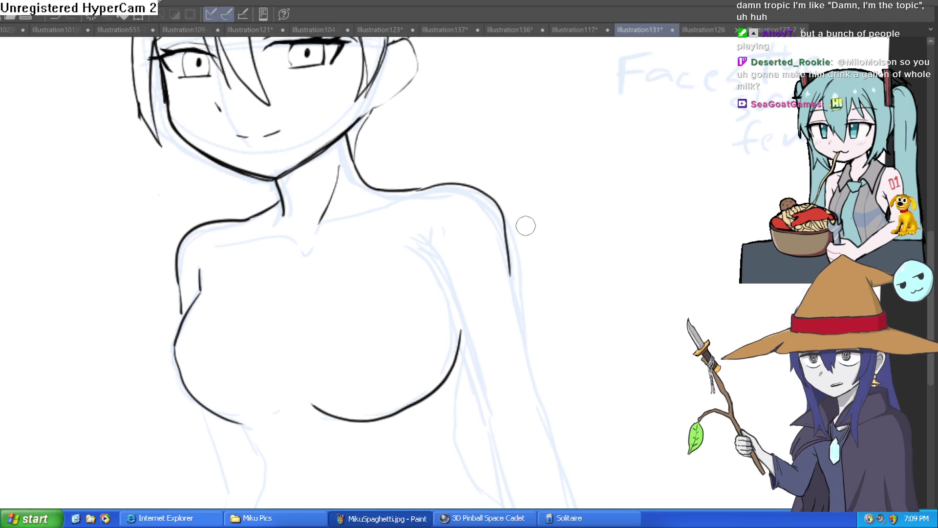
pyautogui.scroll(-1, 534, 210)
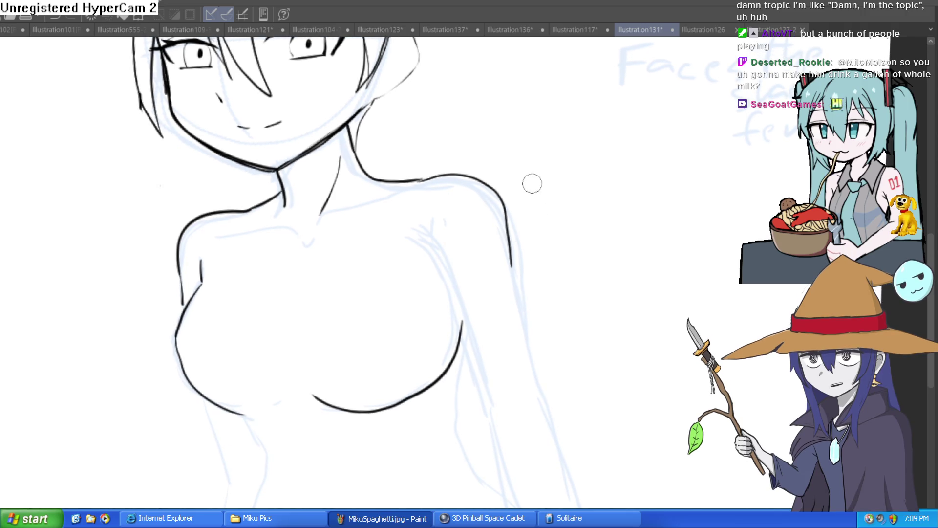
# Step: Draw both arm outlines and the inner torso line down to the left waist
pyautogui.moveTo(503, 208); pyautogui.dragTo(521, 348)
pyautogui.scroll(-3, 518, 313)
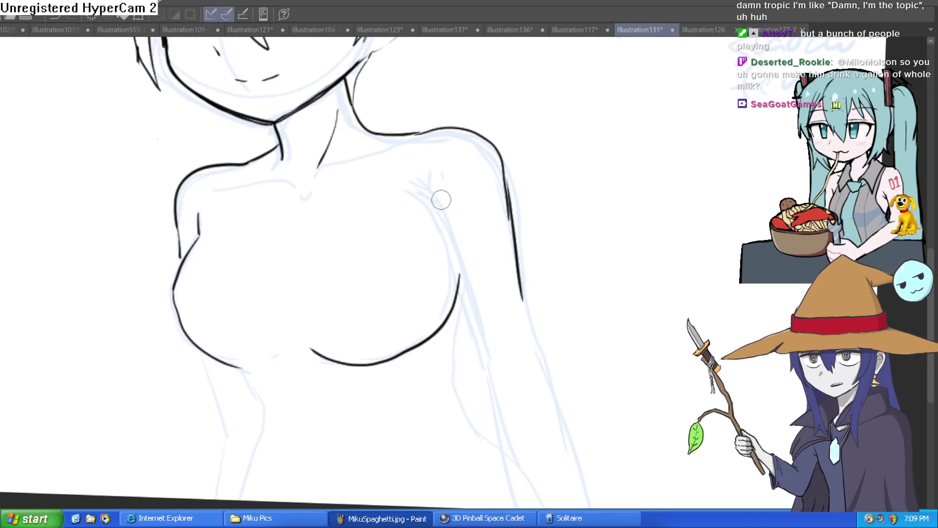
pyautogui.moveTo(413, 190)
pyautogui.mouseDown()
pyautogui.moveTo(437, 225)
pyautogui.moveTo(481, 383)
pyautogui.mouseUp()
pyautogui.moveTo(521, 261); pyautogui.dragTo(564, 418)
pyautogui.scroll(-4, 533, 312)
pyautogui.moveTo(467, 287); pyautogui.dragTo(490, 417)
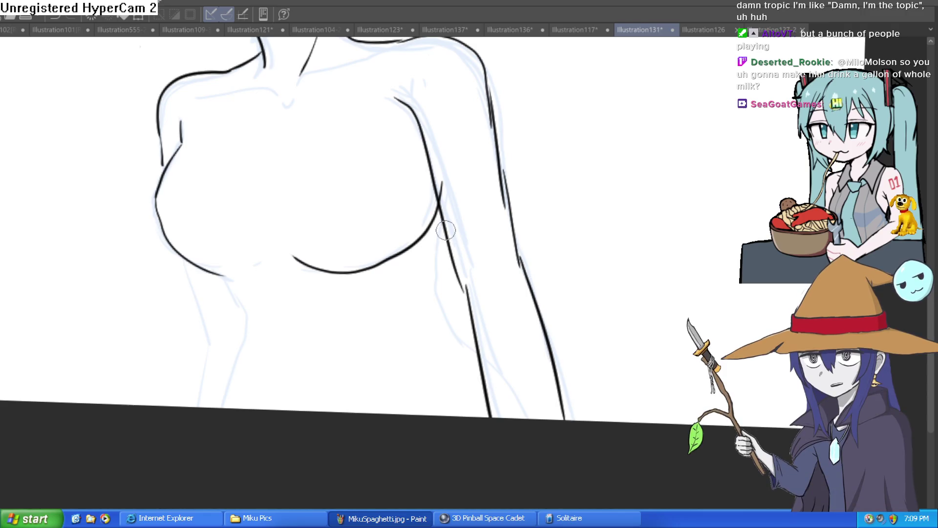
pyautogui.moveTo(442, 229)
pyautogui.mouseDown()
pyautogui.moveTo(443, 317)
pyautogui.moveTo(478, 364)
pyautogui.mouseUp()
pyautogui.moveTo(224, 279)
pyautogui.mouseDown()
pyautogui.moveTo(250, 328)
pyautogui.moveTo(226, 371)
pyautogui.mouseUp()
# Step: Add a short collarbone line at the base of the neck and review the whole figure
pyautogui.scroll(6, 371, 450)
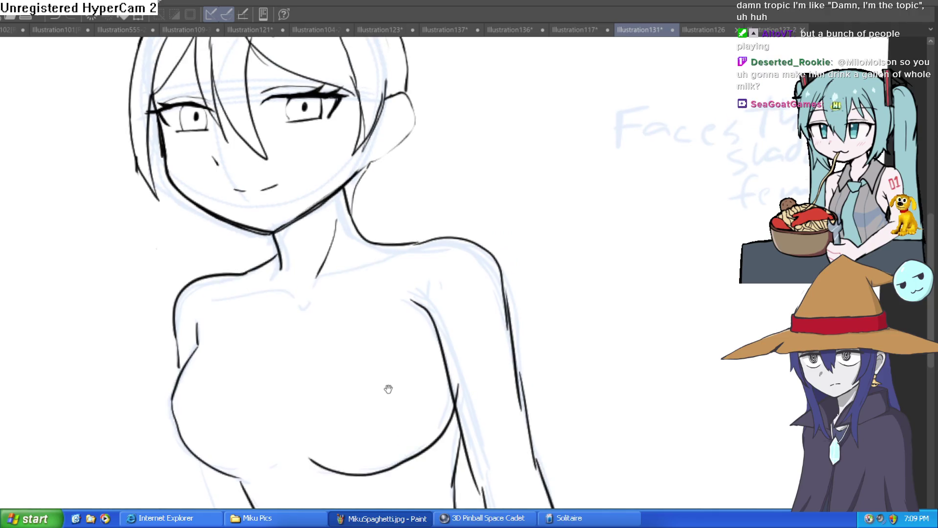
pyautogui.scroll(-2, 419, 345)
pyautogui.scroll(4, 440, 286)
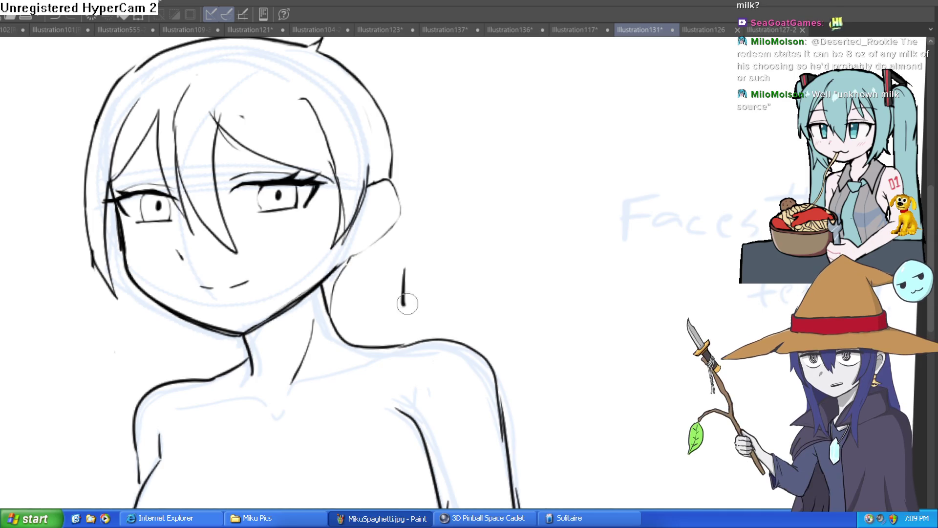
pyautogui.moveTo(415, 244); pyautogui.dragTo(534, 192)
pyautogui.hotkey('ctrl', 'z')
pyautogui.moveTo(501, 293); pyautogui.dragTo(511, 180)
pyautogui.scroll(2, 381, 251)
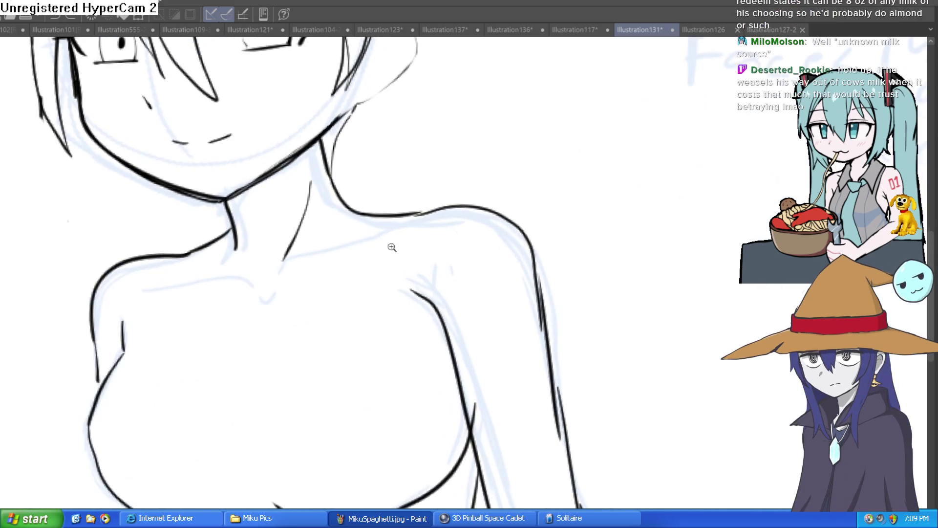
pyautogui.moveTo(405, 225)
pyautogui.mouseDown()
pyautogui.moveTo(284, 267)
pyautogui.moveTo(275, 291)
pyautogui.moveTo(171, 279)
pyautogui.mouseUp()
pyautogui.scroll(-4, 383, 236)
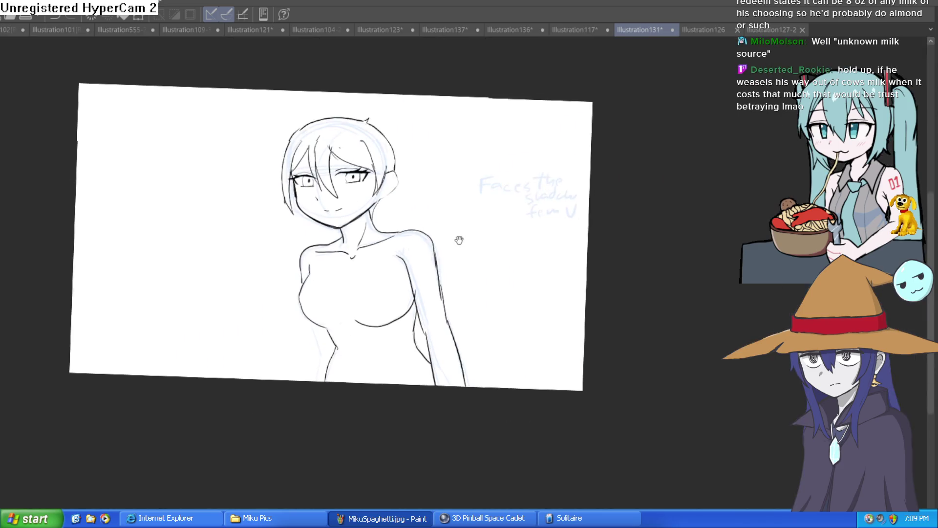
pyautogui.moveTo(456, 236)
pyautogui.mouseDown()
pyautogui.moveTo(437, 230)
pyautogui.moveTo(436, 246)
pyautogui.mouseUp()
pyautogui.scroll(2, 436, 247)
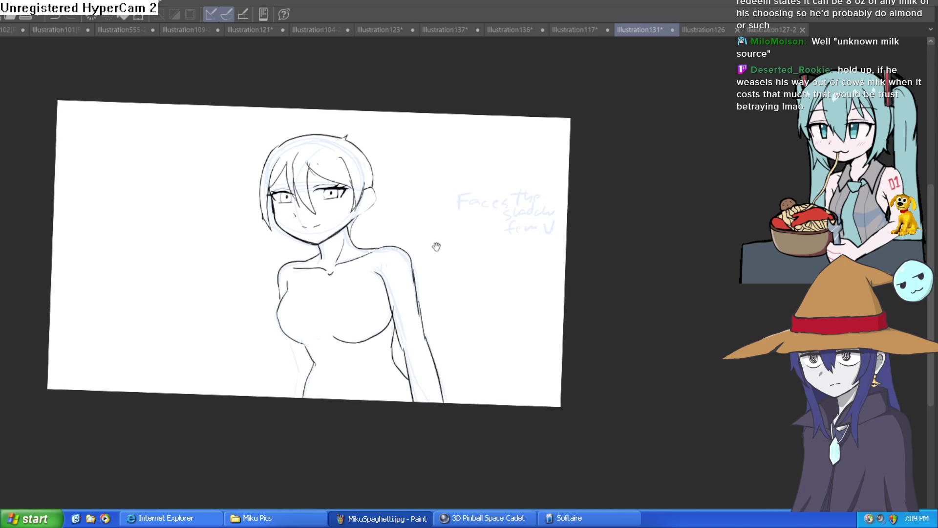
pyautogui.scroll(1, 415, 234)
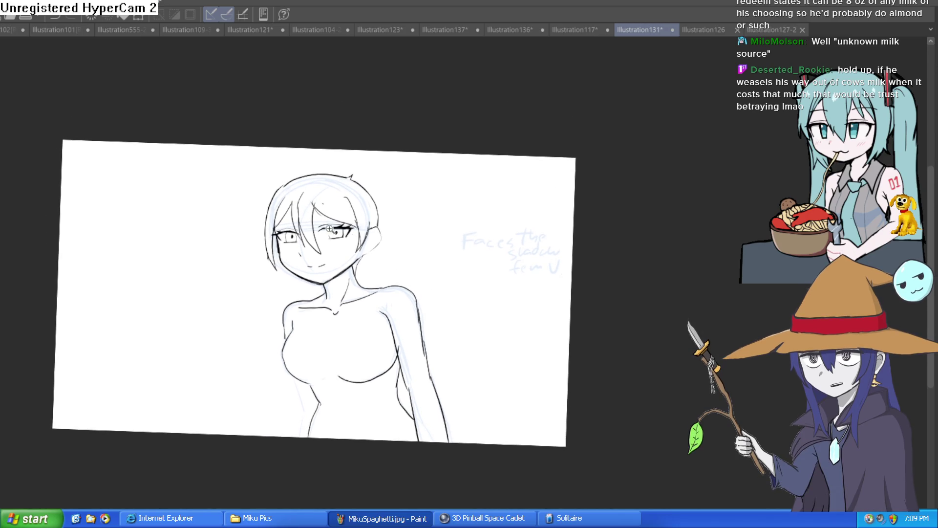
pyautogui.scroll(5, 441, 239)
pyautogui.scroll(-2, 441, 238)
# Step: Mirror the view to check the drawing, then erase part of the face's left outline
pyautogui.scroll(1, 450, 240)
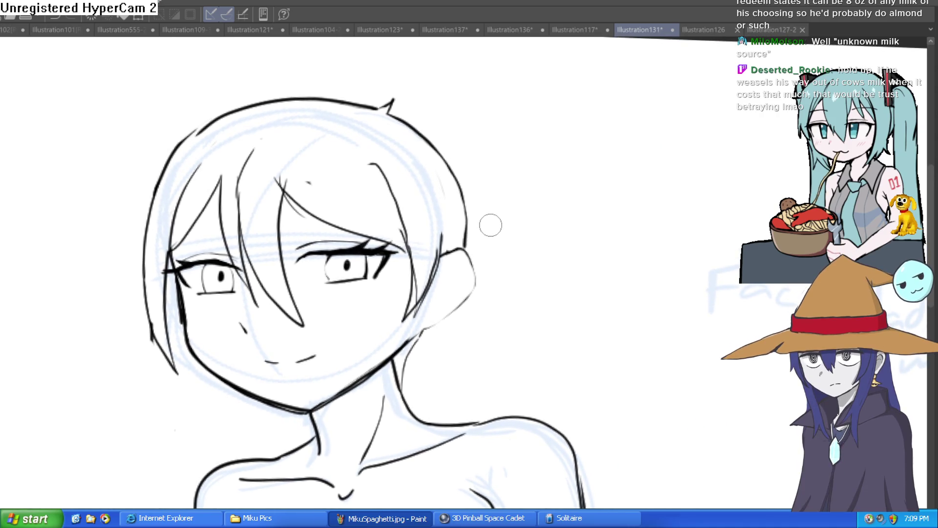
pyautogui.hotkey('ctrl', '-')
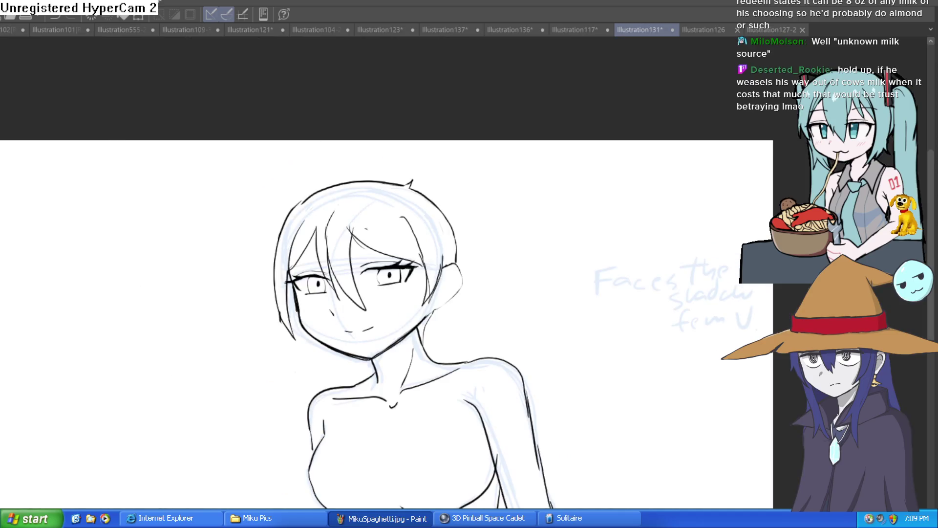
pyautogui.press('h')
pyautogui.press('h')
pyautogui.click(306, 309)
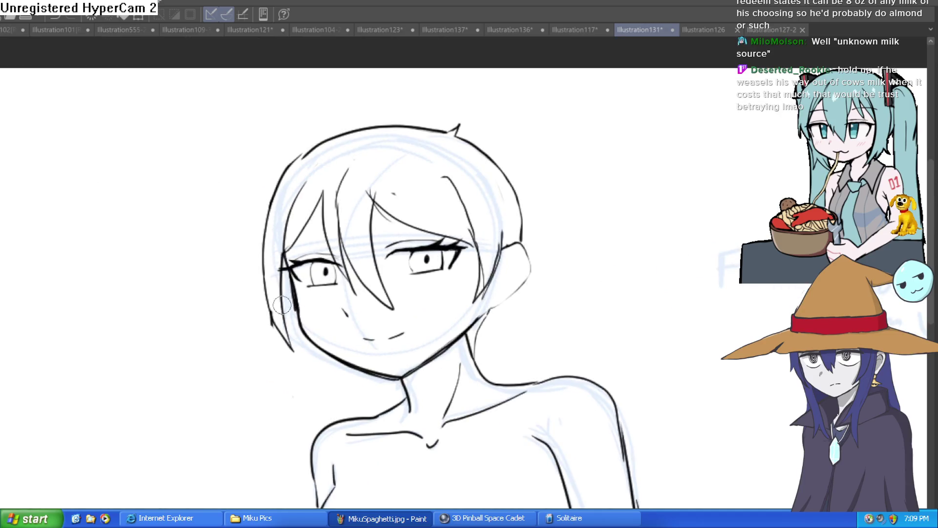
pyautogui.moveTo(276, 283)
pyautogui.mouseDown()
pyautogui.moveTo(262, 249)
pyautogui.moveTo(283, 335)
pyautogui.mouseUp()
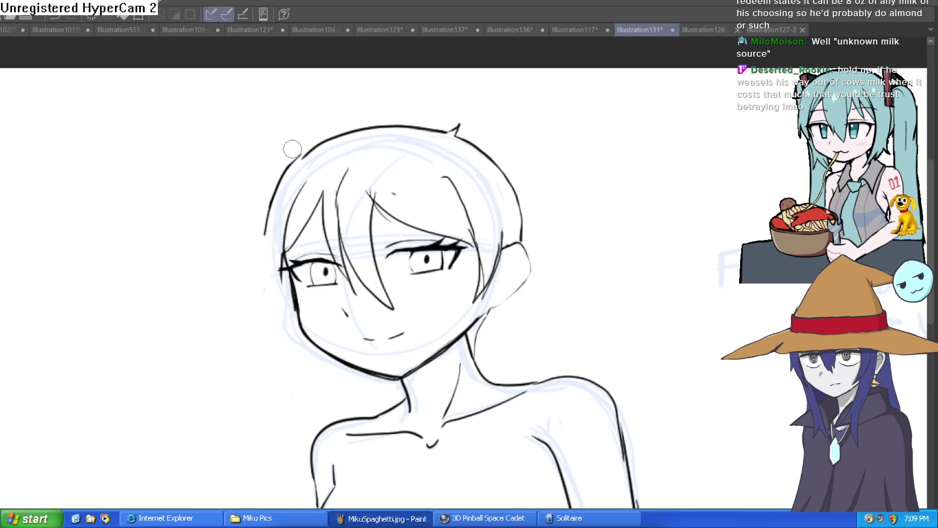
# Step: Draw hair strands on the left of the head, then tilt the view slightly
pyautogui.scroll(2, 309, 204)
pyautogui.moveTo(226, 203); pyautogui.dragTo(254, 286)
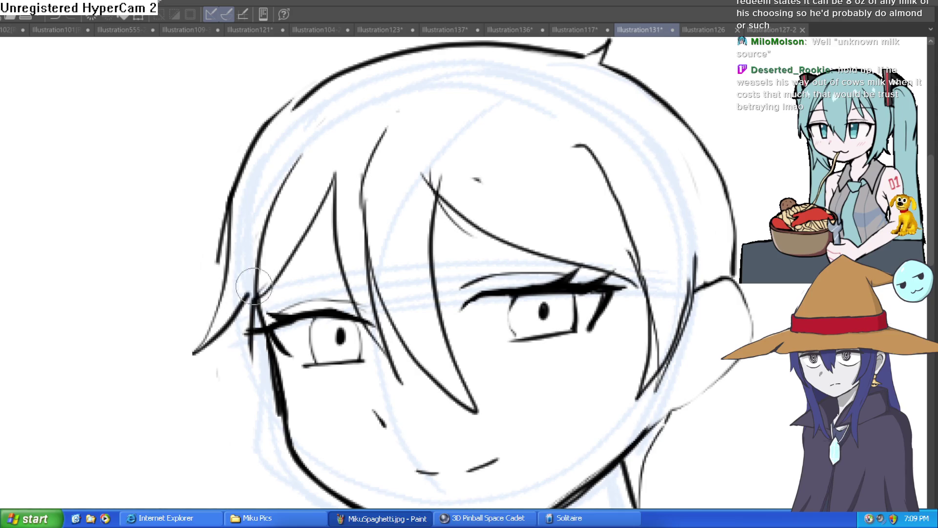
pyautogui.moveTo(426, 280); pyautogui.dragTo(414, 158)
pyautogui.scroll(-3, 718, 185)
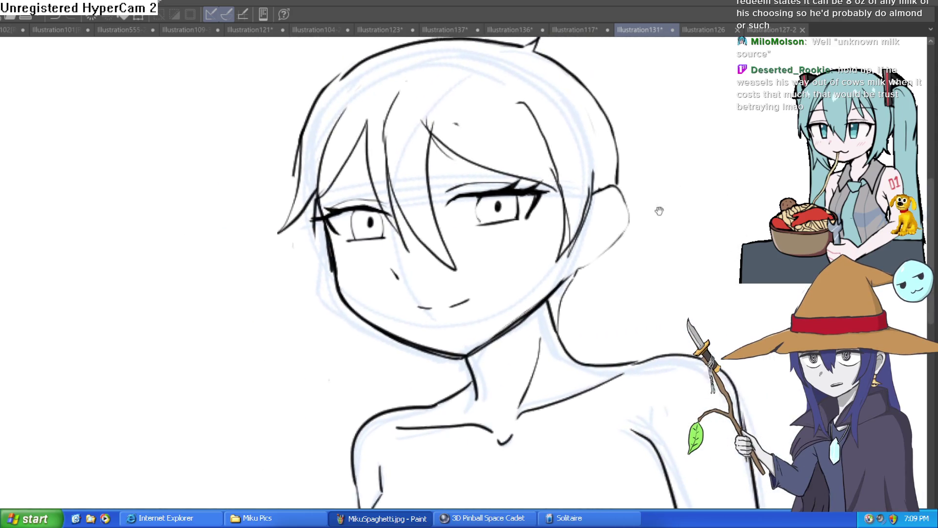
pyautogui.scroll(5, 660, 209)
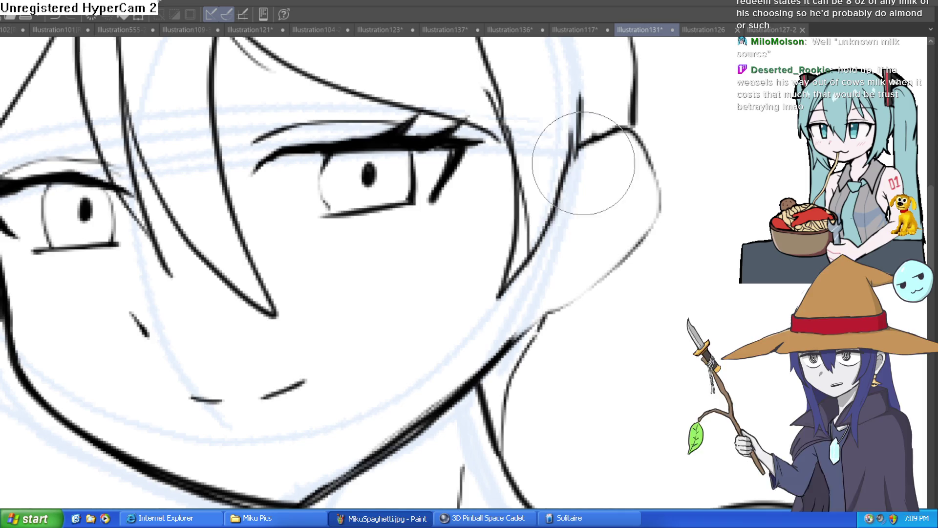
pyautogui.scroll(-2, 547, 147)
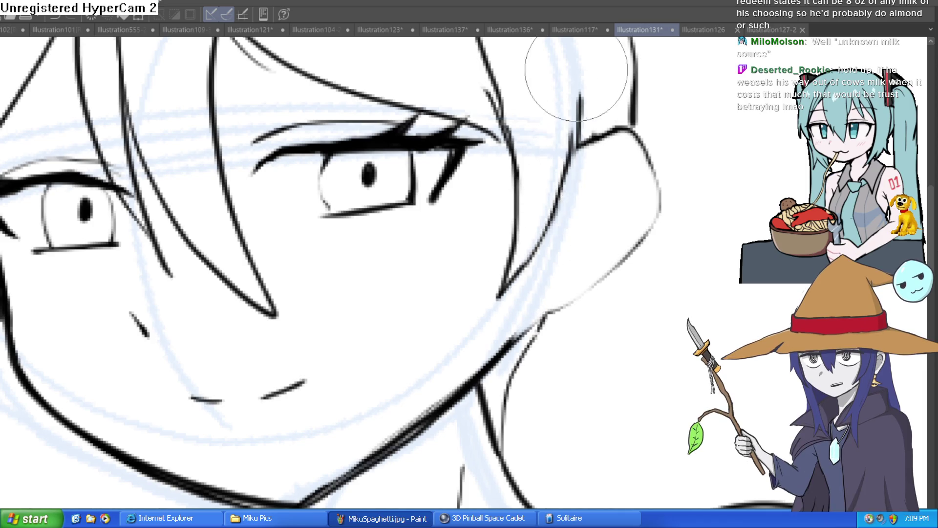
pyautogui.scroll(-2, 611, 105)
pyautogui.moveTo(629, 116)
pyautogui.mouseDown()
pyautogui.moveTo(639, 137)
pyautogui.moveTo(596, 174)
pyautogui.moveTo(613, 160)
pyautogui.mouseUp()
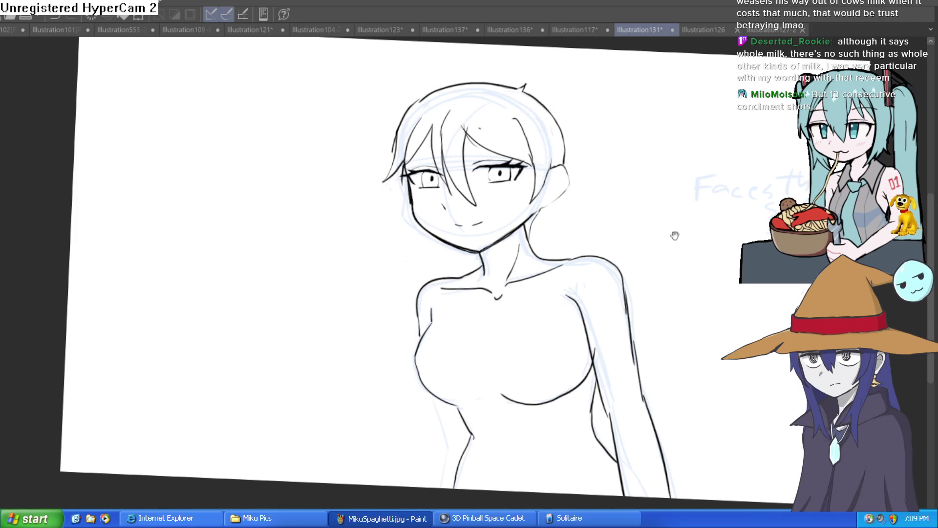
# Step: Centre the figure, zoom in on the face and rotate the view about 25° clockwise
pyautogui.moveTo(675, 236)
pyautogui.mouseDown()
pyautogui.moveTo(618, 209)
pyautogui.moveTo(627, 176)
pyautogui.moveTo(620, 212)
pyautogui.mouseUp()
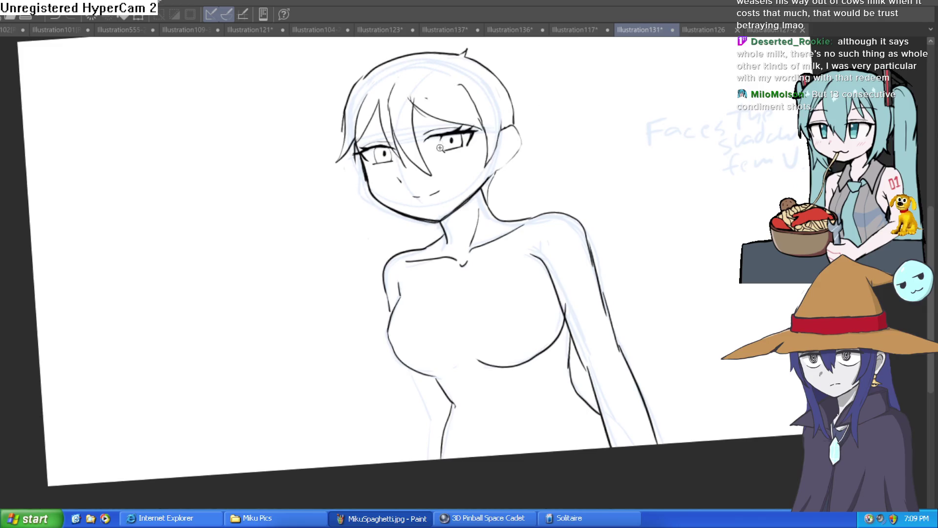
pyautogui.scroll(5, 476, 92)
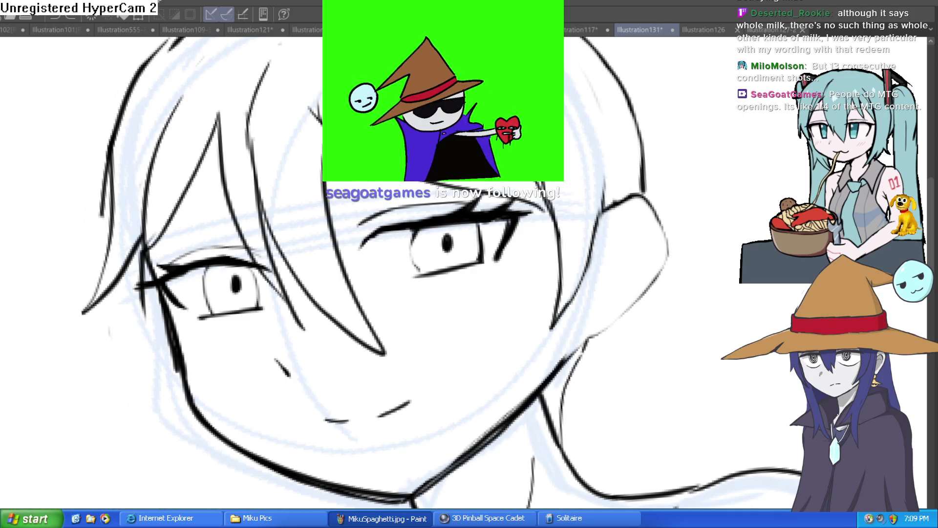
pyautogui.moveTo(557, 193)
pyautogui.mouseDown()
pyautogui.moveTo(579, 233)
pyautogui.moveTo(450, 222)
pyautogui.mouseUp()
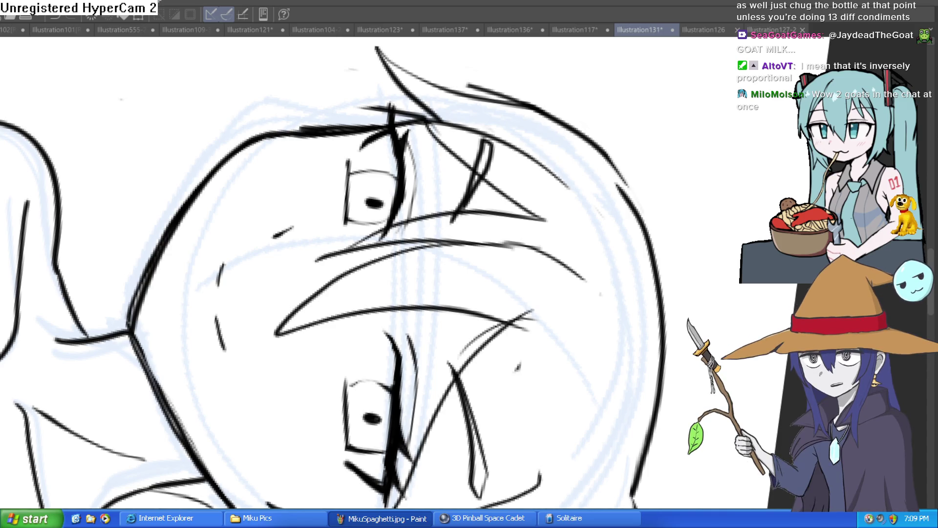
# Step: Erase the face's left outline down to the jaw
pyautogui.scroll(-5, 708, 209)
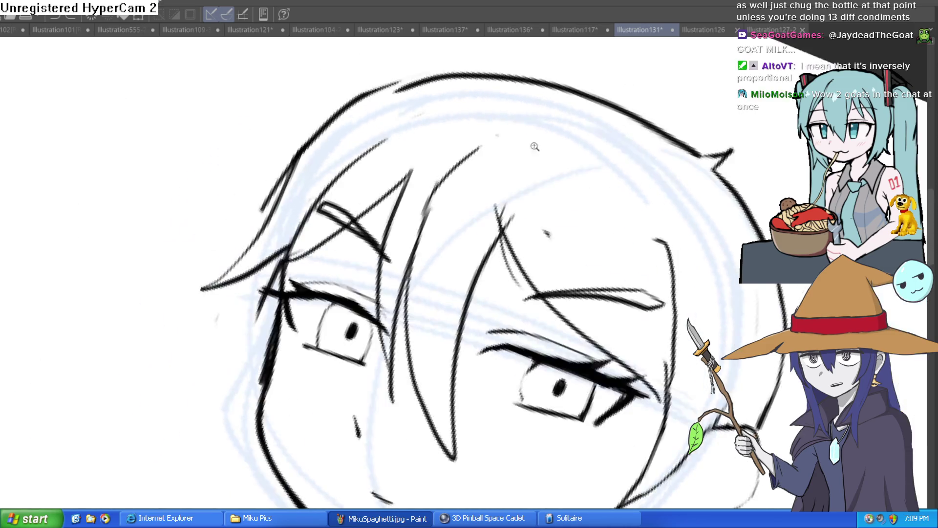
pyautogui.scroll(5, 599, 167)
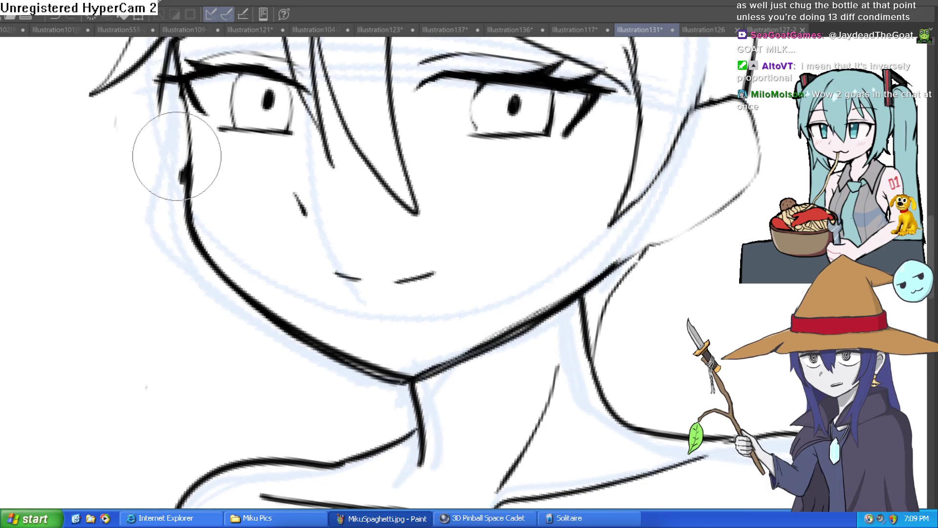
pyautogui.moveTo(172, 94)
pyautogui.mouseDown()
pyautogui.moveTo(180, 235)
pyautogui.moveTo(297, 341)
pyautogui.mouseUp()
pyautogui.scroll(-2, 298, 341)
pyautogui.scroll(3, 351, 370)
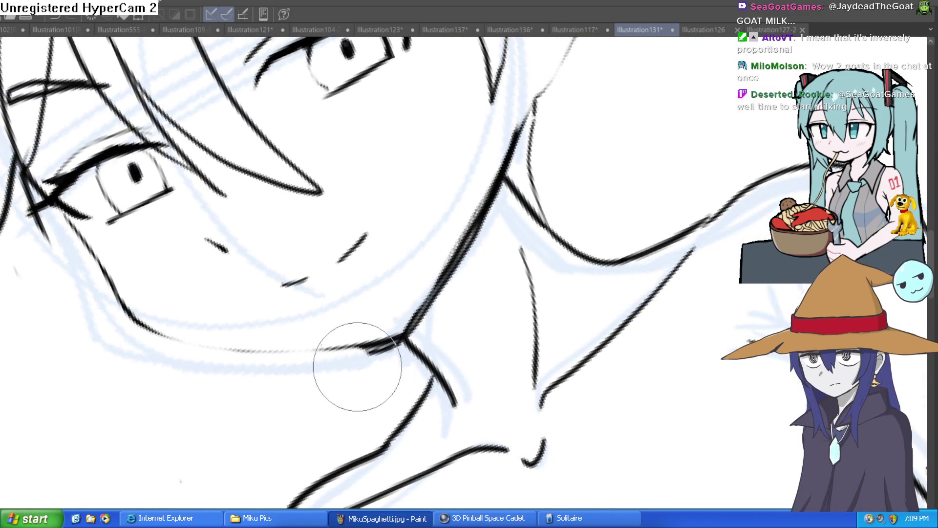
pyautogui.scroll(-3, 398, 351)
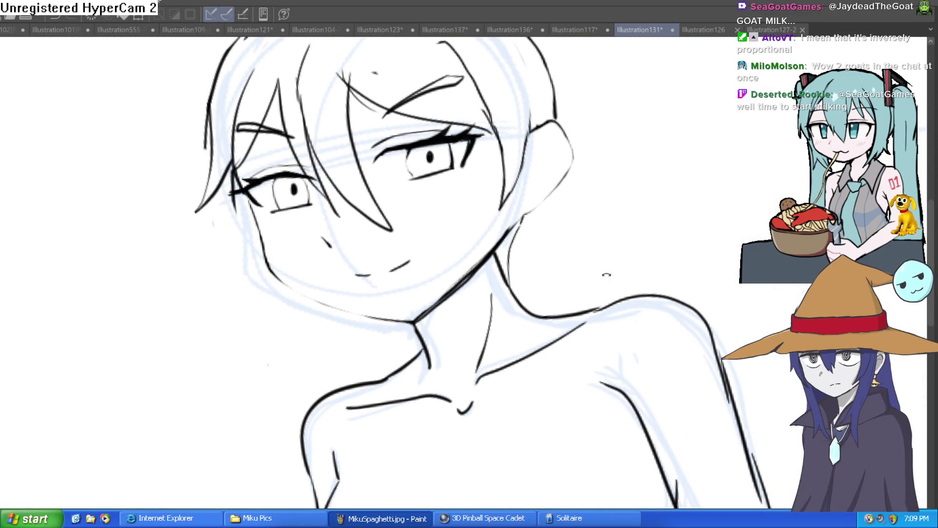
# Step: Ink a bold line along the left cheek and jaw, then turn the face upright
pyautogui.moveTo(606, 276)
pyautogui.mouseDown()
pyautogui.moveTo(596, 308)
pyautogui.moveTo(594, 274)
pyautogui.mouseUp()
pyautogui.scroll(-2, 592, 300)
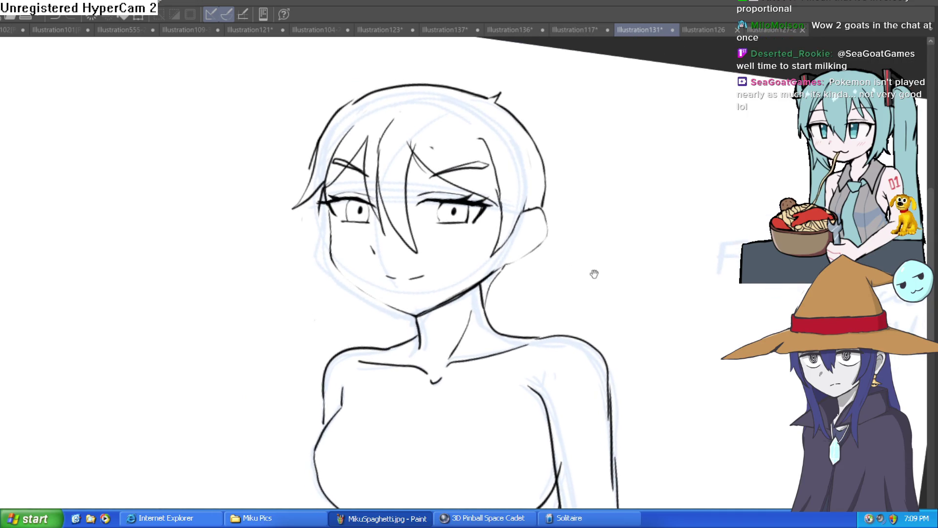
pyautogui.scroll(3, 362, 241)
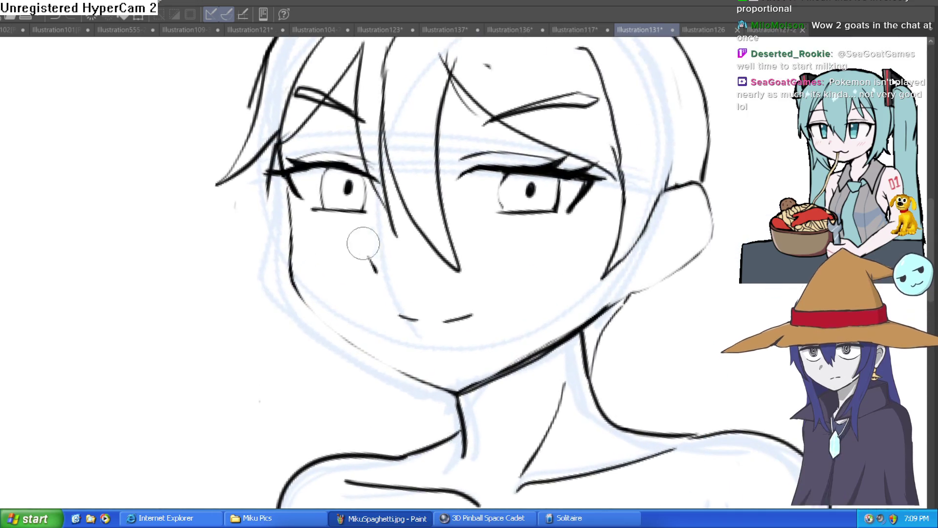
pyautogui.moveTo(288, 204)
pyautogui.mouseDown()
pyautogui.moveTo(295, 283)
pyautogui.moveTo(384, 356)
pyautogui.moveTo(442, 379)
pyautogui.mouseUp()
pyautogui.moveTo(600, 269)
pyautogui.mouseDown()
pyautogui.moveTo(493, 255)
pyautogui.moveTo(440, 224)
pyautogui.moveTo(336, 283)
pyautogui.moveTo(360, 235)
pyautogui.moveTo(373, 163)
pyautogui.moveTo(355, 165)
pyautogui.moveTo(348, 128)
pyautogui.moveTo(384, 71)
pyautogui.moveTo(361, 87)
pyautogui.moveTo(435, 104)
pyautogui.mouseUp()
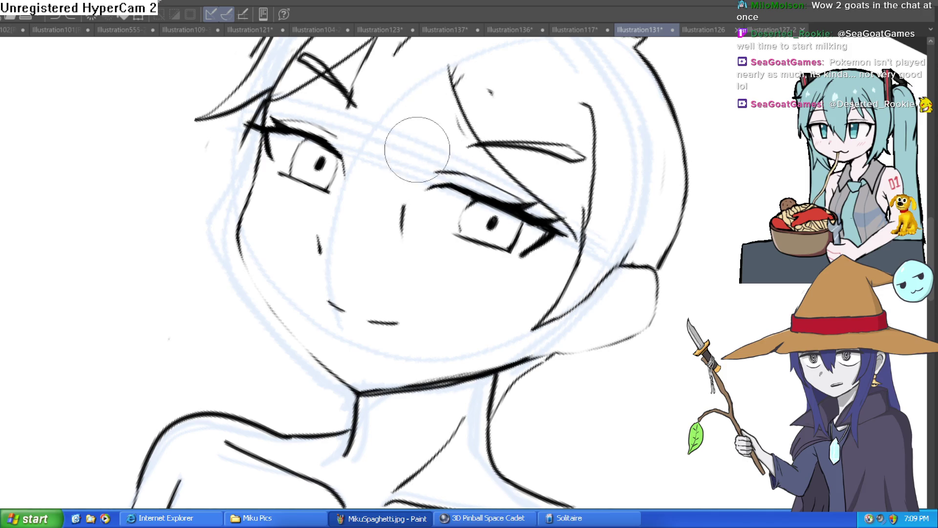
pyautogui.moveTo(543, 234); pyautogui.dragTo(522, 203)
pyautogui.scroll(-5, 556, 200)
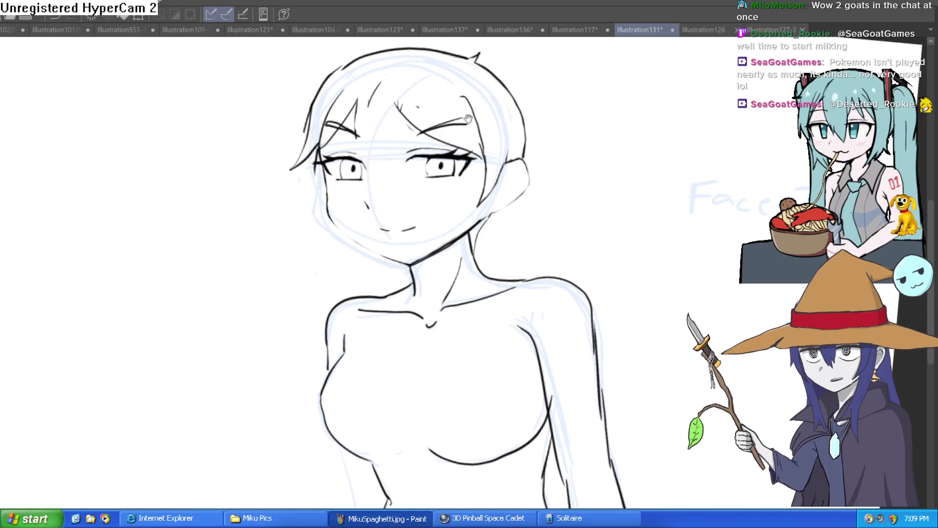
# Step: Ink the jaw and neck line and the hairline, and erase the stray vertical contour stroke
pyautogui.scroll(4, 534, 211)
pyautogui.moveTo(414, 211)
pyautogui.mouseDown()
pyautogui.moveTo(393, 239)
pyautogui.moveTo(261, 345)
pyautogui.mouseUp()
pyautogui.moveTo(562, 294)
pyautogui.mouseDown()
pyautogui.moveTo(582, 258)
pyautogui.moveTo(439, 147)
pyautogui.mouseUp()
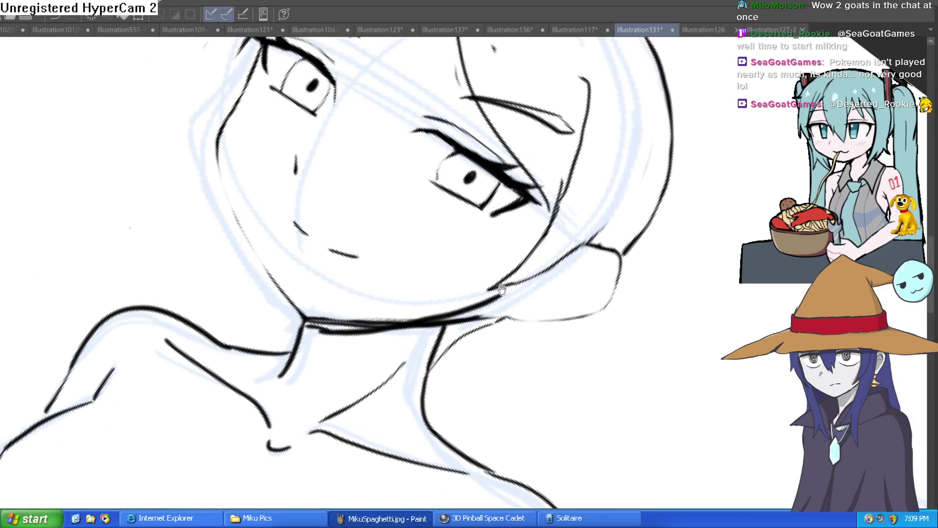
pyautogui.moveTo(249, 49)
pyautogui.mouseDown()
pyautogui.moveTo(254, 73)
pyautogui.moveTo(221, 133)
pyautogui.moveTo(226, 182)
pyautogui.moveTo(288, 305)
pyautogui.moveTo(467, 188)
pyautogui.moveTo(455, 166)
pyautogui.moveTo(482, 140)
pyautogui.moveTo(430, 146)
pyautogui.moveTo(379, 181)
pyautogui.moveTo(386, 381)
pyautogui.mouseUp()
pyautogui.moveTo(385, 345)
pyautogui.mouseDown()
pyautogui.moveTo(367, 239)
pyautogui.moveTo(418, 157)
pyautogui.mouseUp()
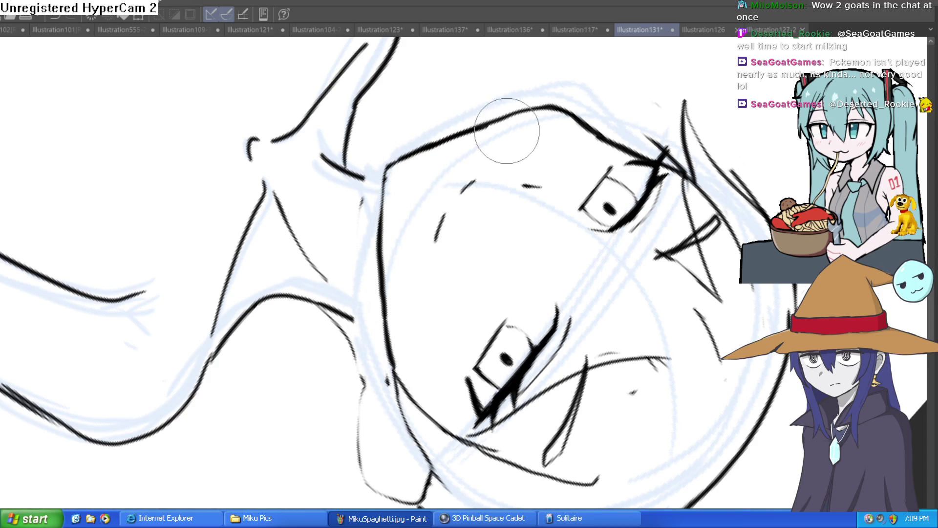
# Step: Rotate the canvas clockwise and ink the face's left contour and the top of the head
pyautogui.press('@')
pyautogui.hotkey('ctrl', '-')
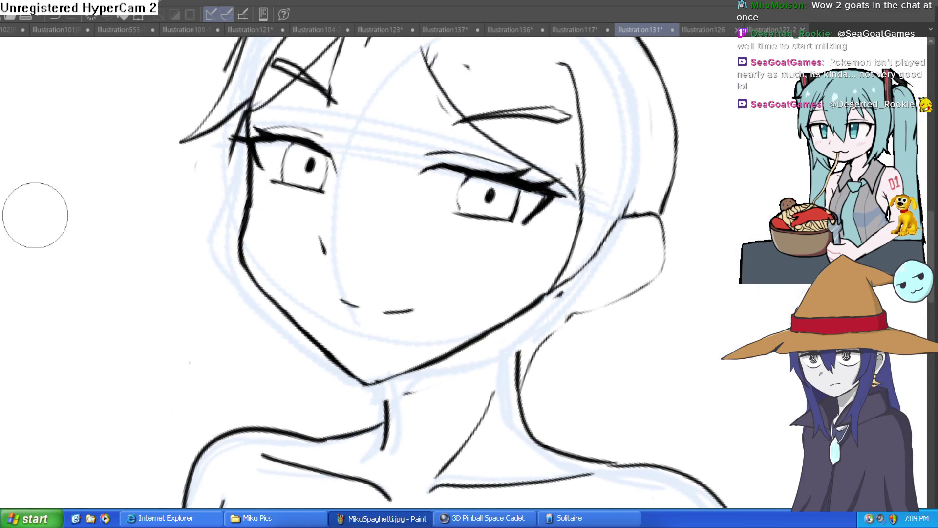
pyautogui.press('^')
pyautogui.press('^')
pyautogui.press('^')
pyautogui.hotkey('ctrl', '+')
pyautogui.press('^')
pyautogui.press('^')
pyautogui.moveTo(415, 56)
pyautogui.mouseDown()
pyautogui.moveTo(342, 105)
pyautogui.moveTo(324, 268)
pyautogui.mouseUp()
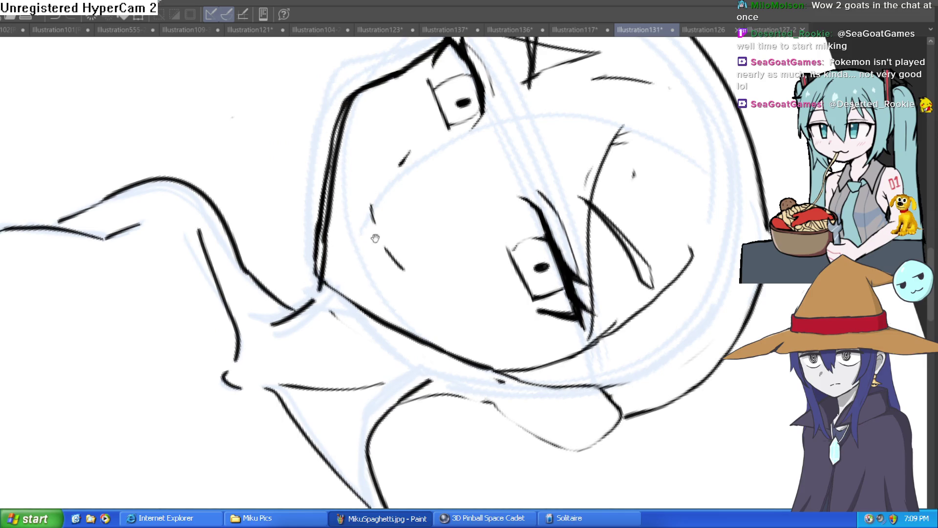
pyautogui.press('^')
pyautogui.press('^')
pyautogui.press('^')
pyautogui.moveTo(499, 142)
pyautogui.mouseDown()
pyautogui.moveTo(404, 172)
pyautogui.moveTo(367, 361)
pyautogui.moveTo(397, 199)
pyautogui.moveTo(497, 142)
pyautogui.moveTo(608, 147)
pyautogui.moveTo(630, 117)
pyautogui.moveTo(641, 122)
pyautogui.moveTo(625, 134)
pyautogui.moveTo(611, 130)
pyautogui.moveTo(626, 142)
pyautogui.moveTo(570, 164)
pyautogui.moveTo(581, 158)
pyautogui.mouseUp()
pyautogui.scroll(-5, 608, 147)
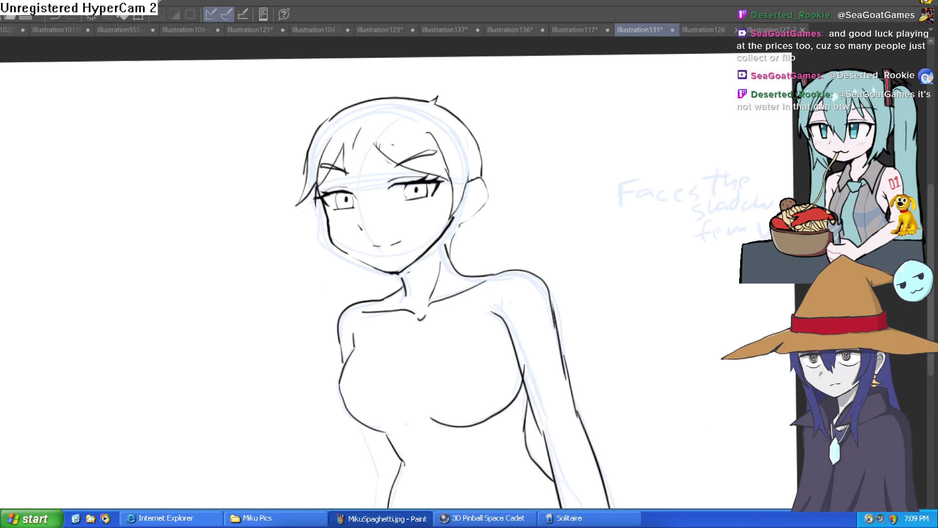
# Step: Trace the face's left contour, flip the view, then ink the right contour and ear outline
pyautogui.scroll(5, 382, 245)
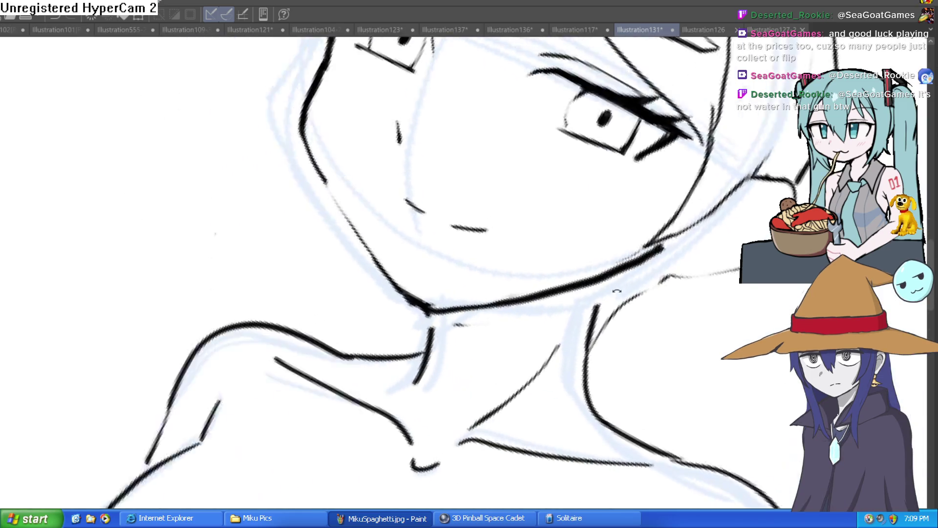
pyautogui.moveTo(325, 94)
pyautogui.mouseDown()
pyautogui.moveTo(367, 239)
pyautogui.moveTo(405, 292)
pyautogui.mouseUp()
pyautogui.scroll(-3, 404, 292)
pyautogui.press('h')
pyautogui.scroll(5, 440, 303)
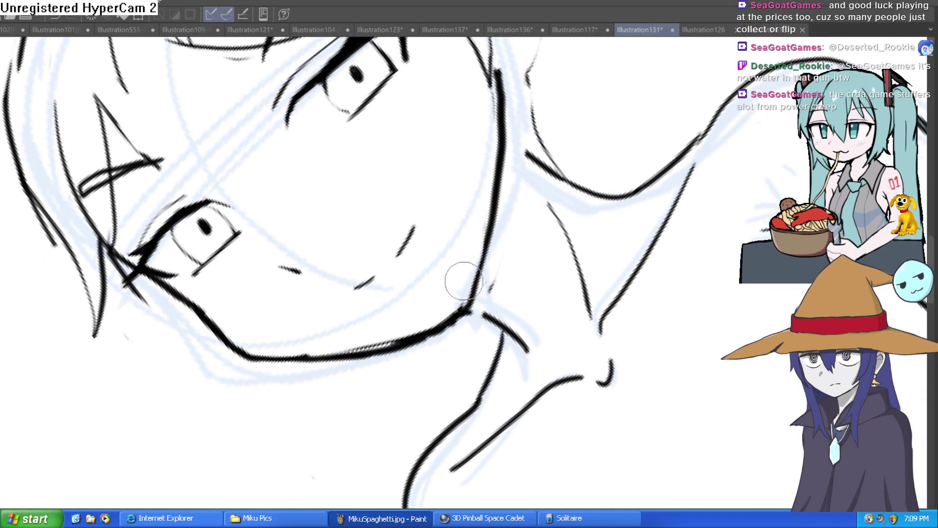
pyautogui.moveTo(452, 317)
pyautogui.mouseDown()
pyautogui.moveTo(477, 237)
pyautogui.moveTo(498, 94)
pyautogui.moveTo(538, 251)
pyautogui.moveTo(569, 280)
pyautogui.moveTo(477, 248)
pyautogui.moveTo(457, 215)
pyautogui.mouseUp()
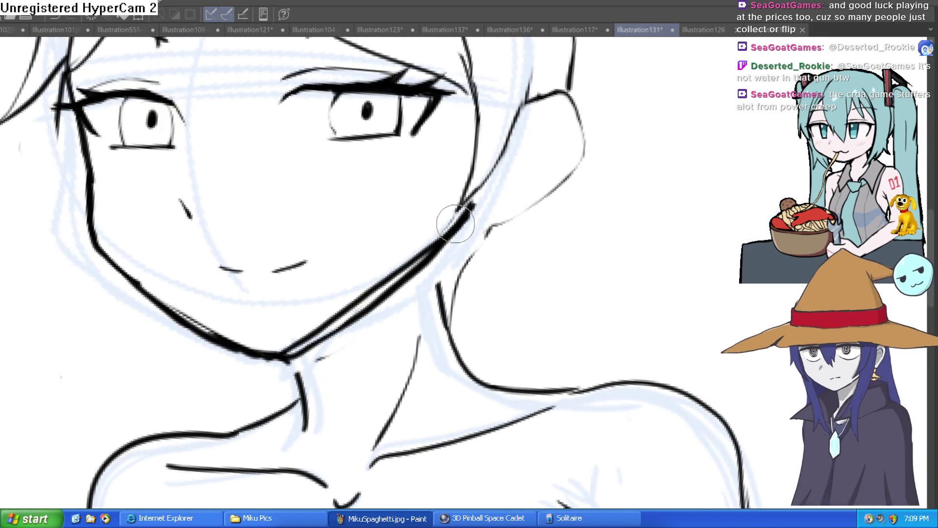
pyautogui.moveTo(525, 100)
pyautogui.mouseDown()
pyautogui.moveTo(573, 121)
pyautogui.moveTo(509, 203)
pyautogui.moveTo(440, 216)
pyautogui.moveTo(312, 331)
pyautogui.moveTo(283, 337)
pyautogui.moveTo(297, 277)
pyautogui.mouseUp()
# Step: Rework the upper-left head outline, trim the nose stroke and redraw the left jaw thicker
pyautogui.scroll(3, 262, 151)
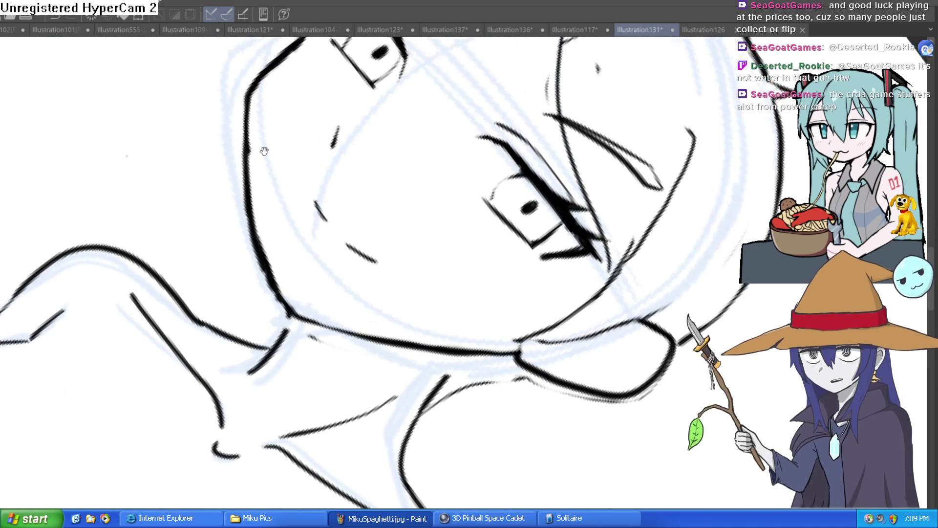
pyautogui.moveTo(258, 207)
pyautogui.mouseDown()
pyautogui.moveTo(293, 74)
pyautogui.moveTo(323, 64)
pyautogui.moveTo(238, 168)
pyautogui.mouseUp()
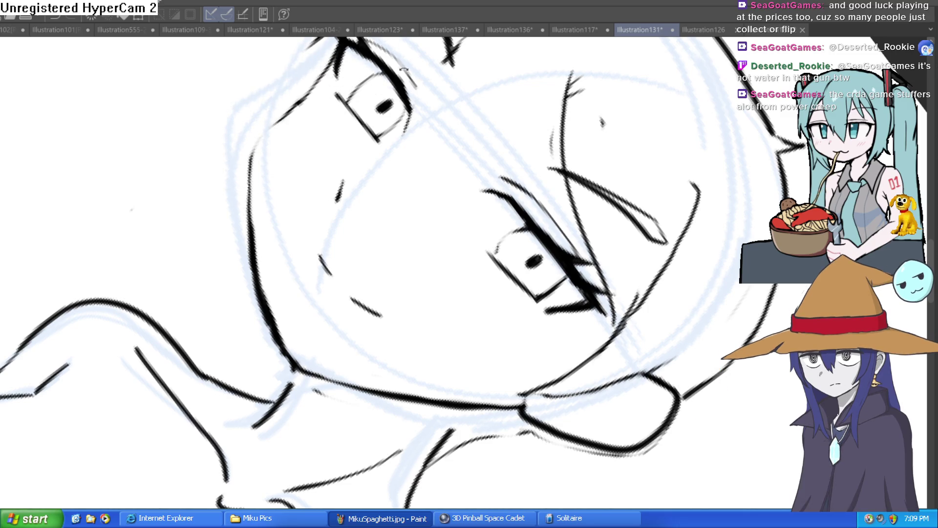
pyautogui.hotkey('ctrl', '@')
pyautogui.scroll(-3, 448, 168)
pyautogui.scroll(4, 363, 202)
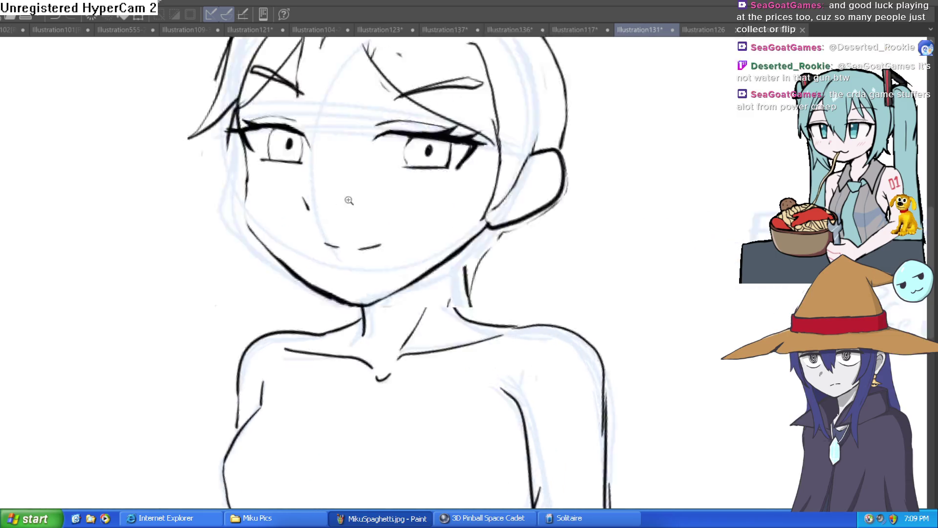
pyautogui.moveTo(363, 202)
pyautogui.mouseDown()
pyautogui.moveTo(314, 167)
pyautogui.moveTo(329, 136)
pyautogui.mouseUp()
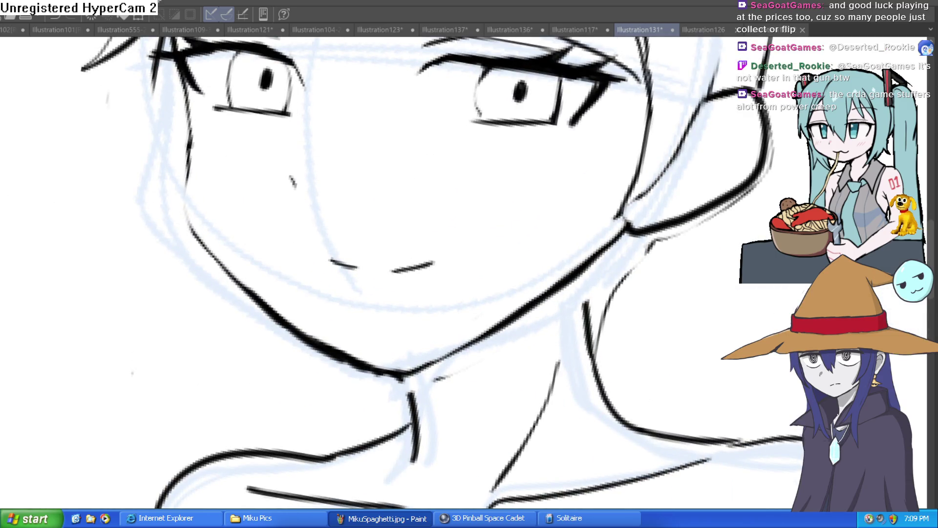
pyautogui.moveTo(172, 58)
pyautogui.mouseDown()
pyautogui.moveTo(188, 204)
pyautogui.moveTo(288, 326)
pyautogui.moveTo(398, 376)
pyautogui.moveTo(627, 234)
pyautogui.moveTo(643, 191)
pyautogui.moveTo(590, 141)
pyautogui.mouseUp()
pyautogui.scroll(-5, 630, 210)
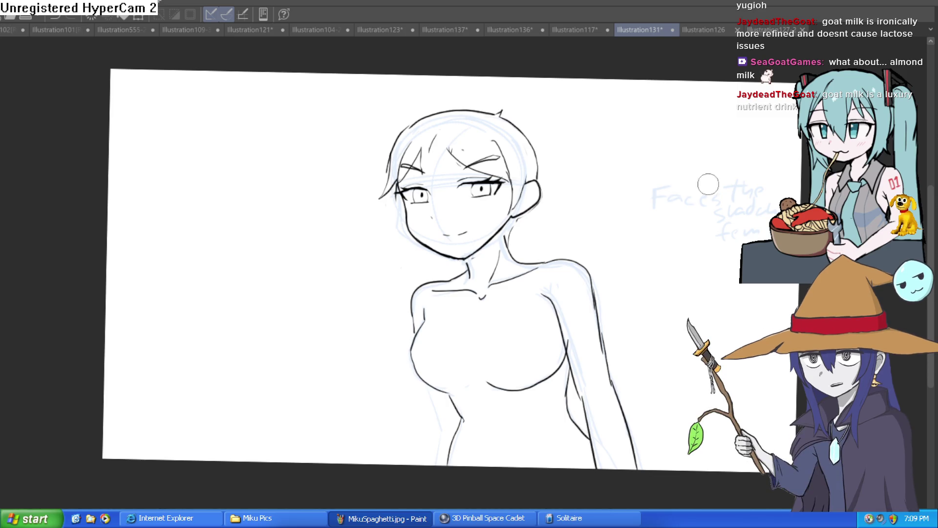
pyautogui.moveTo(591, 216)
pyautogui.mouseDown()
pyautogui.moveTo(635, 249)
pyautogui.moveTo(624, 218)
pyautogui.moveTo(618, 242)
pyautogui.mouseUp()
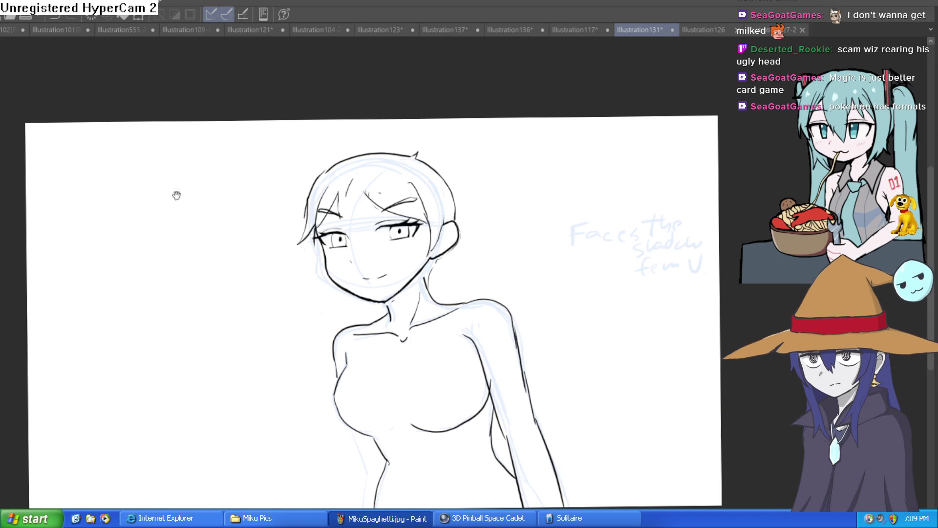
pyautogui.moveTo(177, 196); pyautogui.dragTo(127, 113)
# Step: Ink the right neck line up to the jaw and trace over the left neck line
pyautogui.scroll(5, 419, 172)
pyautogui.moveTo(398, 84); pyautogui.dragTo(375, 139)
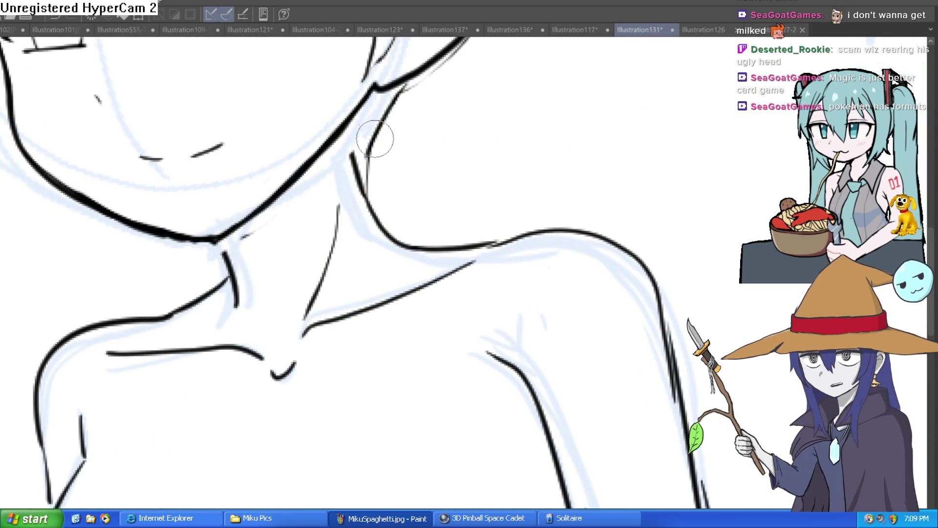
pyautogui.moveTo(364, 180)
pyautogui.mouseDown()
pyautogui.moveTo(349, 117)
pyautogui.moveTo(362, 176)
pyautogui.mouseUp()
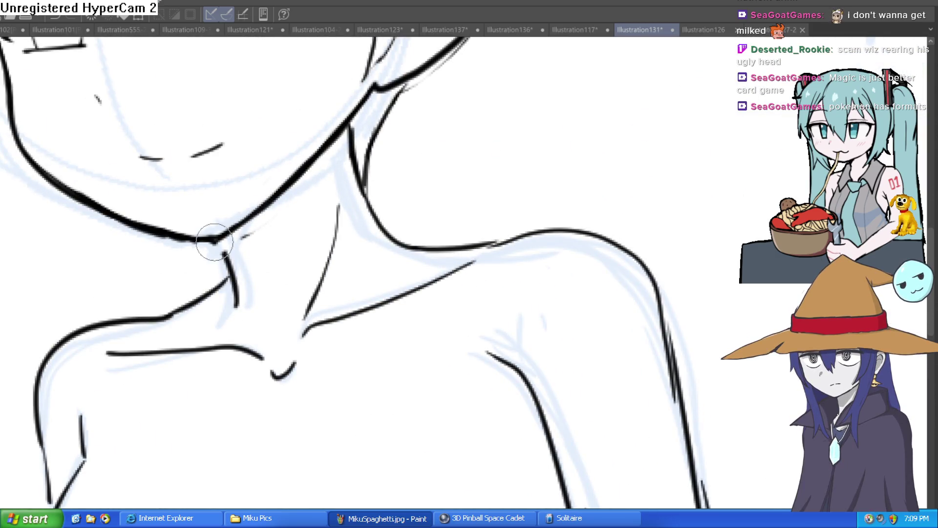
pyautogui.moveTo(214, 241); pyautogui.dragTo(237, 305)
pyautogui.scroll(-2, 417, 301)
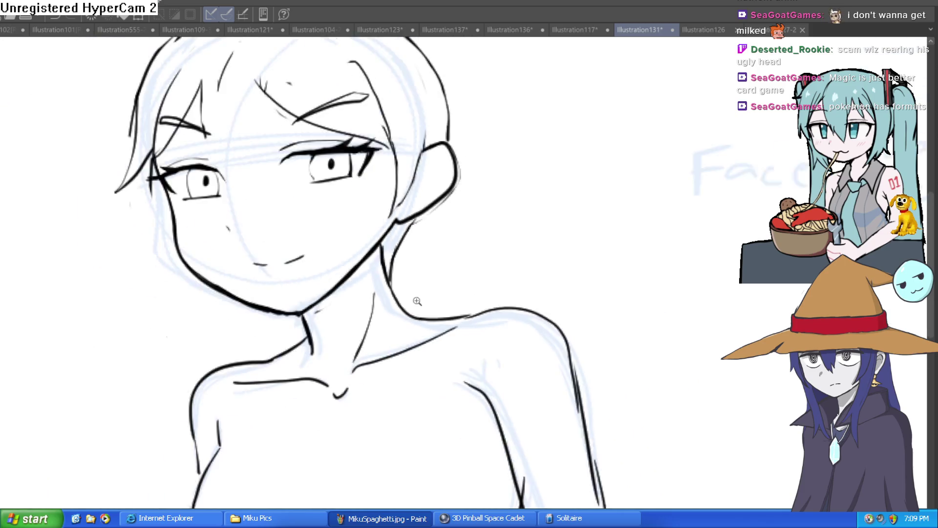
pyautogui.scroll(-1, 417, 301)
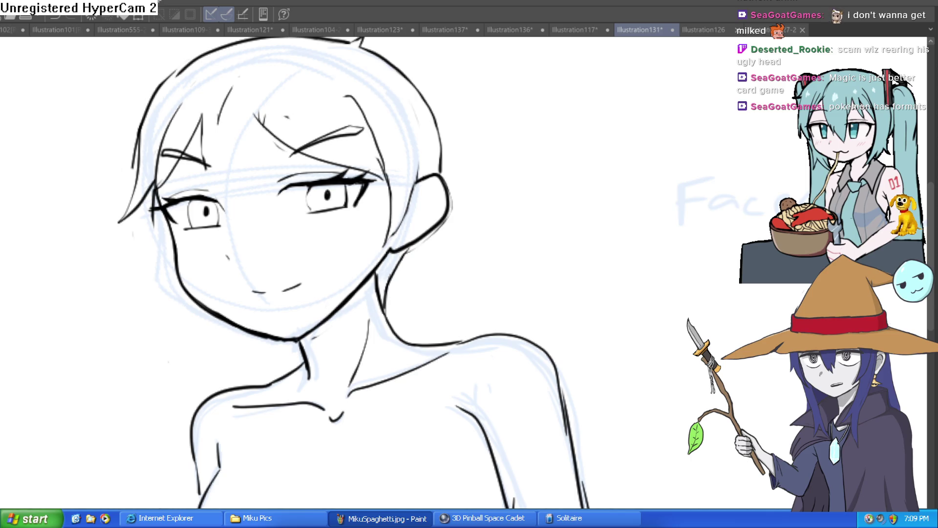
pyautogui.scroll(-5, 486, 218)
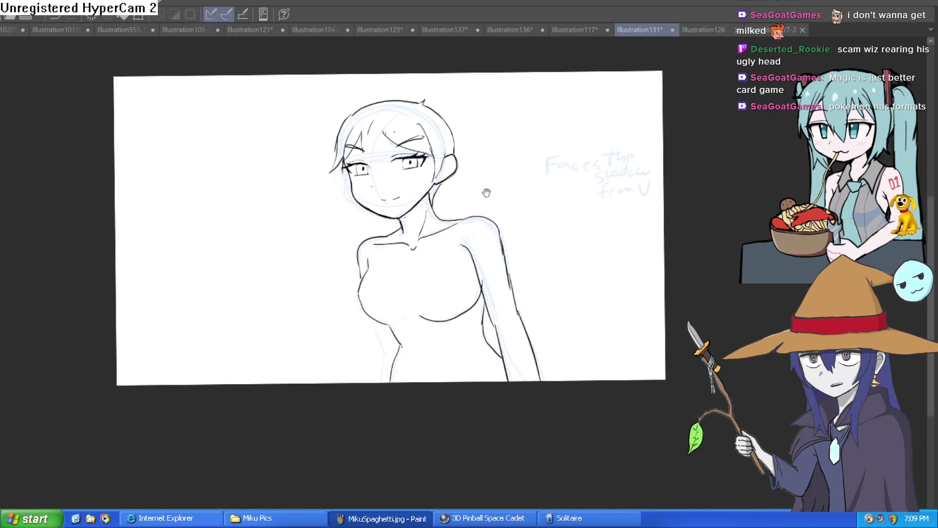
pyautogui.moveTo(486, 192); pyautogui.dragTo(483, 206)
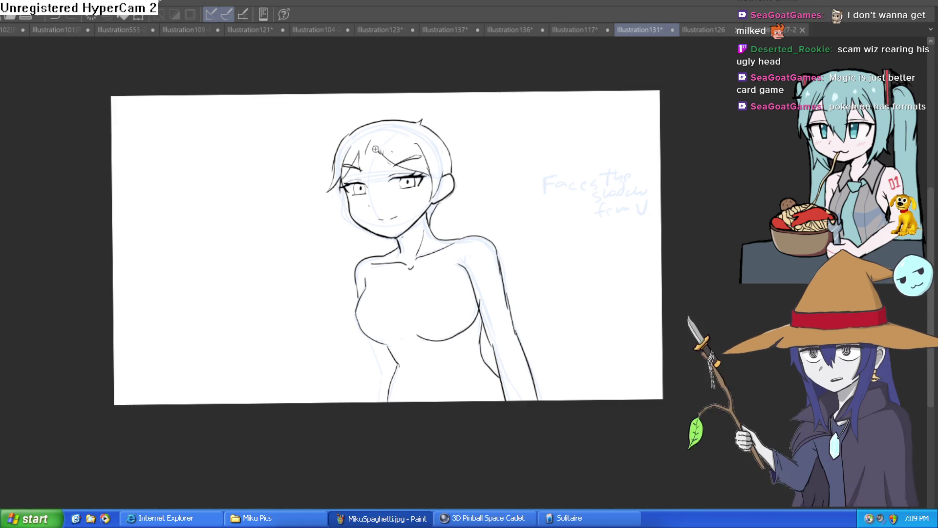
# Step: Draw hair strokes from the left eyebrow up the forehead, plus a trial stroke right of the face
pyautogui.scroll(5, 370, 154)
pyautogui.moveTo(331, 240)
pyautogui.mouseDown()
pyautogui.moveTo(324, 145)
pyautogui.moveTo(383, 95)
pyautogui.moveTo(356, 185)
pyautogui.moveTo(427, 157)
pyautogui.mouseUp()
pyautogui.scroll(-5, 427, 156)
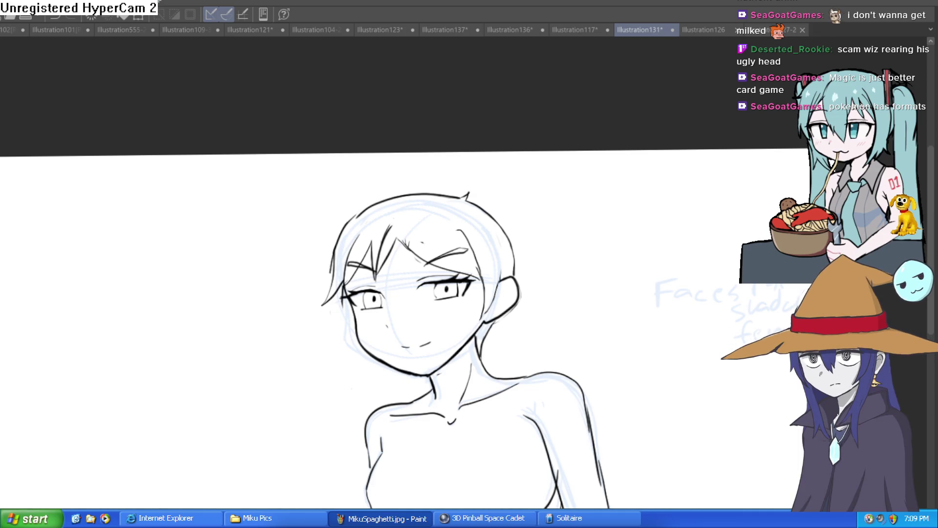
pyautogui.moveTo(572, 242); pyautogui.dragTo(609, 281)
# Step: Undo the stray stroke and erase hair strokes left of the brow and over the right eyelid
pyautogui.hotkey('ctrl', 'z')
pyautogui.scroll(2, 435, 246)
pyautogui.moveTo(354, 249)
pyautogui.mouseDown()
pyautogui.moveTo(317, 288)
pyautogui.moveTo(318, 210)
pyautogui.moveTo(356, 247)
pyautogui.moveTo(403, 262)
pyautogui.moveTo(387, 230)
pyautogui.mouseUp()
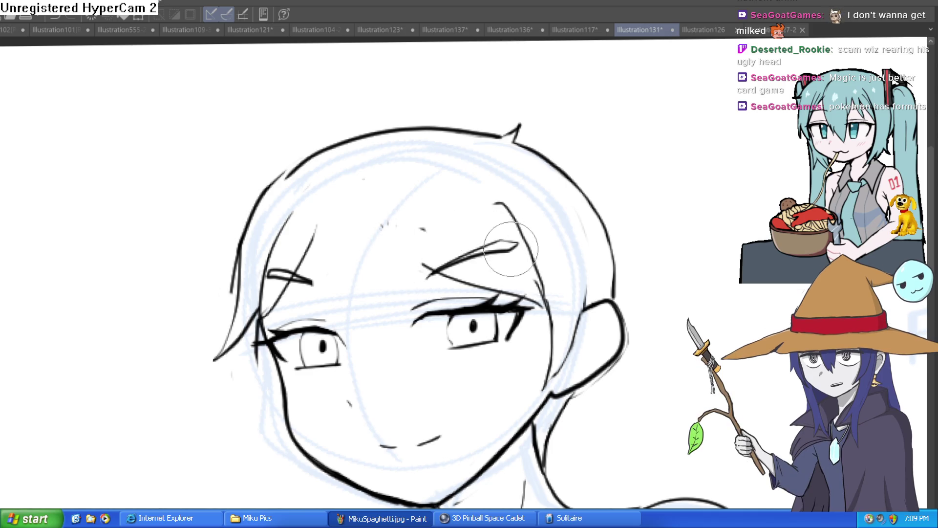
pyautogui.moveTo(518, 283)
pyautogui.mouseDown()
pyautogui.moveTo(493, 286)
pyautogui.moveTo(540, 303)
pyautogui.moveTo(472, 274)
pyautogui.moveTo(443, 276)
pyautogui.mouseUp()
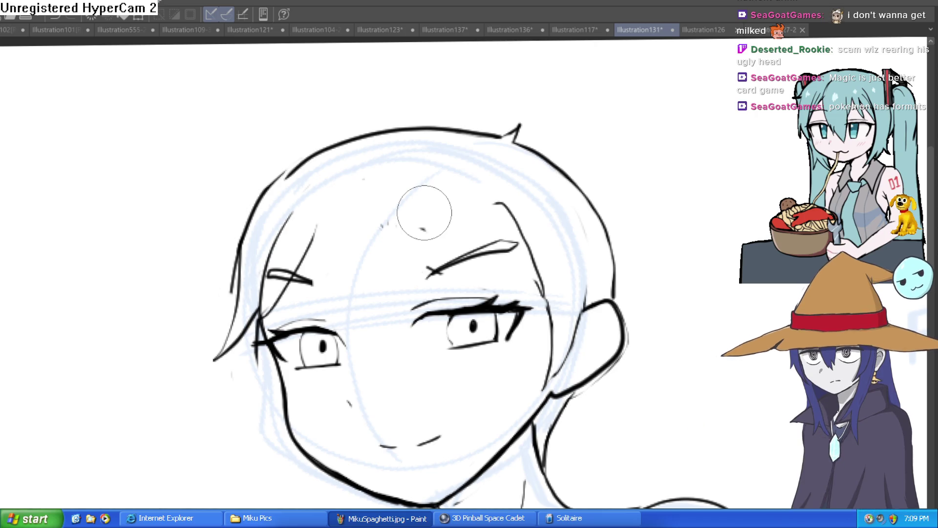
# Step: Ink a hair strand curving across the right eyebrow onto the forehead
pyautogui.moveTo(666, 191); pyautogui.dragTo(622, 190)
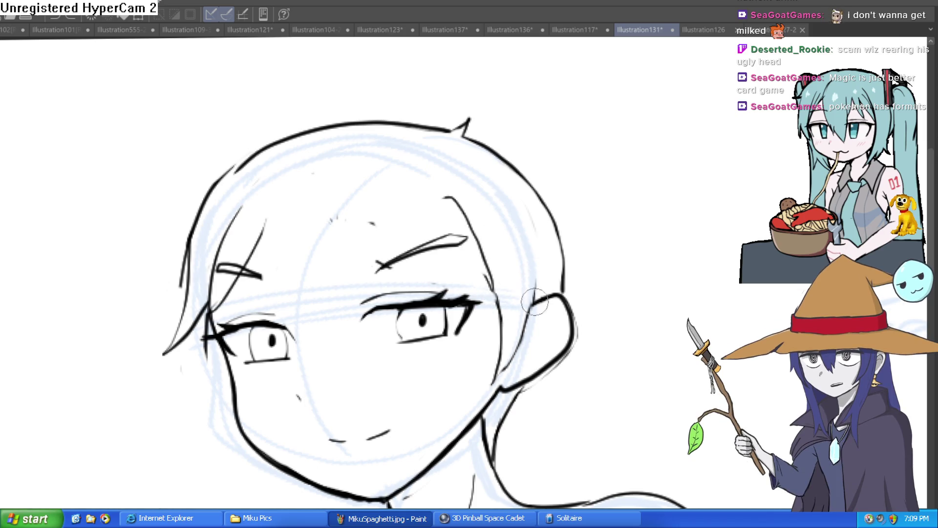
pyautogui.moveTo(500, 318); pyautogui.dragTo(376, 221)
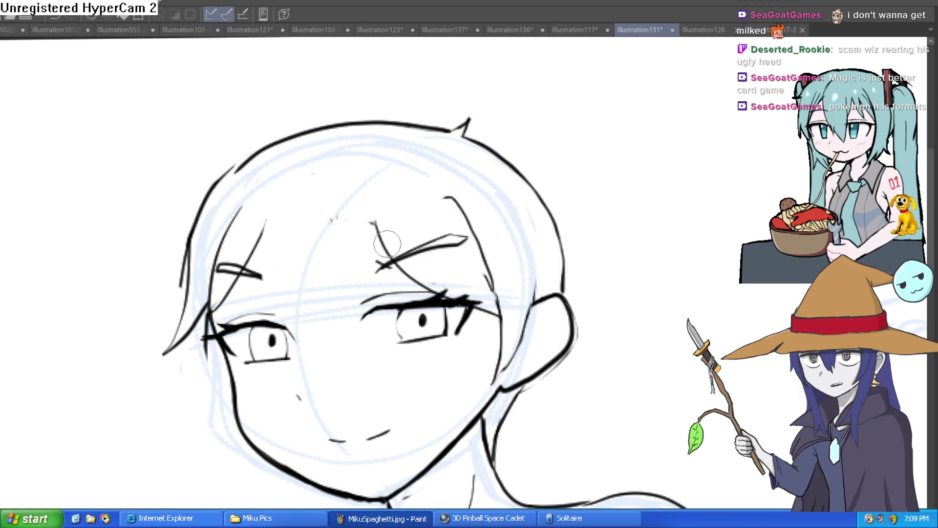
pyautogui.moveTo(519, 253); pyautogui.dragTo(490, 243)
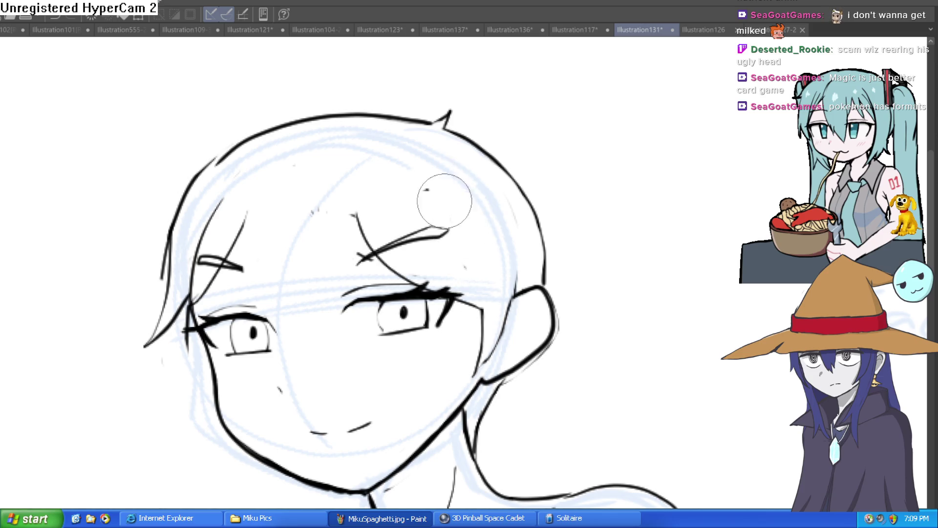
pyautogui.moveTo(606, 181); pyautogui.dragTo(584, 204)
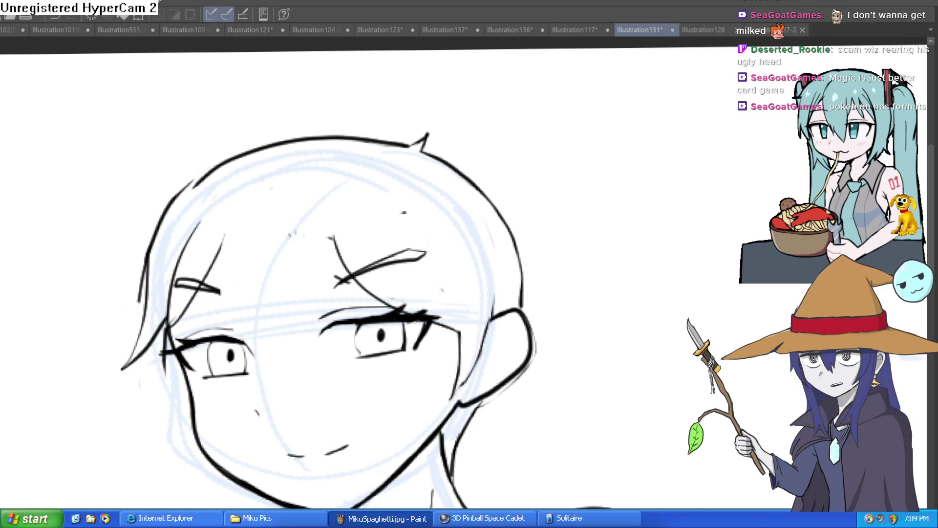
# Step: Try a vertical line rising from the eyebrow, then undo it
pyautogui.press('^')
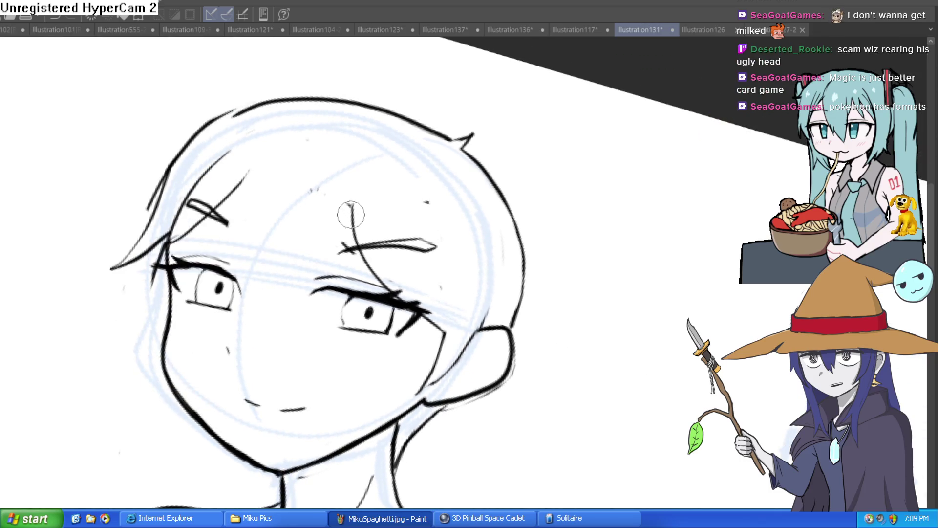
pyautogui.moveTo(405, 305)
pyautogui.mouseDown()
pyautogui.moveTo(352, 230)
pyautogui.moveTo(350, 195)
pyautogui.mouseUp()
pyautogui.hotkey('ctrl', 'z')
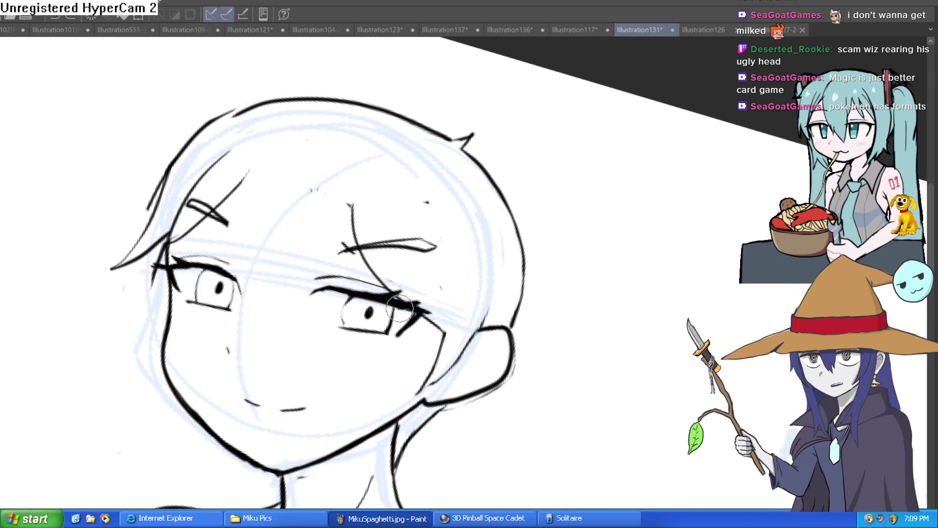
pyautogui.moveTo(387, 296); pyautogui.dragTo(355, 200)
pyautogui.moveTo(374, 298)
pyautogui.mouseDown()
pyautogui.moveTo(355, 246)
pyautogui.moveTo(358, 214)
pyautogui.mouseUp()
pyautogui.press('^')
pyautogui.scroll(2, 360, 203)
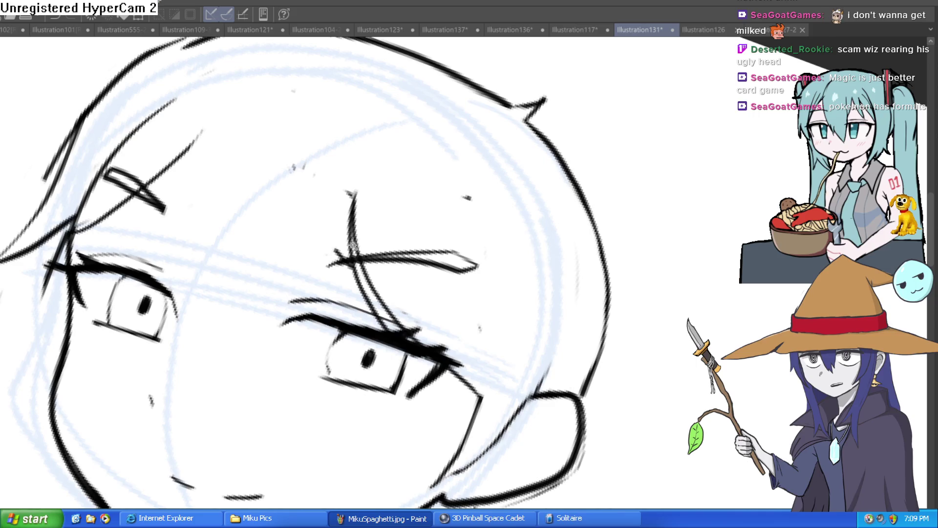
pyautogui.hotkey('ctrl', 'z')
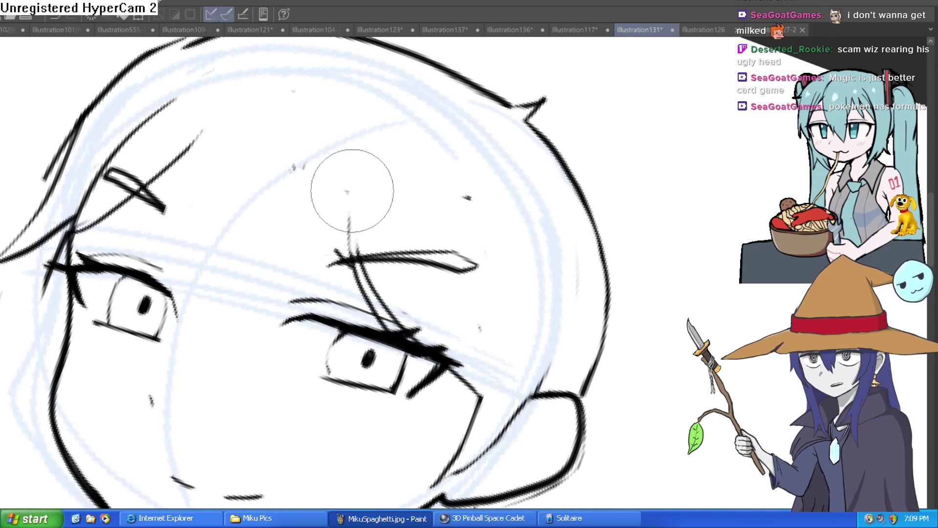
# Step: Erase the thin diagonal stroke near the eye and draw two thin hair strands beside the left eyebrow
pyautogui.press('-')
pyautogui.press('-')
pyautogui.press('-')
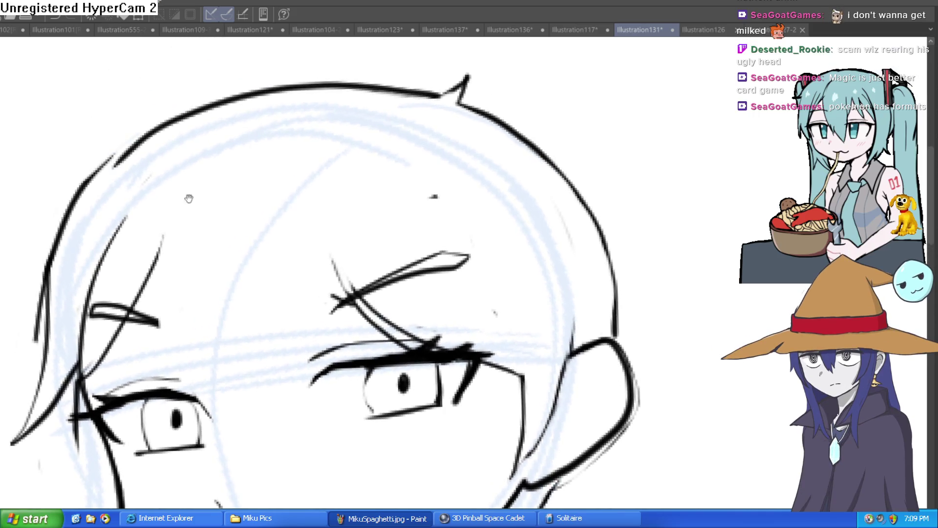
pyautogui.moveTo(174, 176)
pyautogui.mouseDown()
pyautogui.moveTo(153, 168)
pyautogui.moveTo(97, 303)
pyautogui.moveTo(101, 335)
pyautogui.moveTo(157, 256)
pyautogui.moveTo(147, 266)
pyautogui.moveTo(172, 200)
pyautogui.mouseUp()
pyautogui.scroll(1, 142, 163)
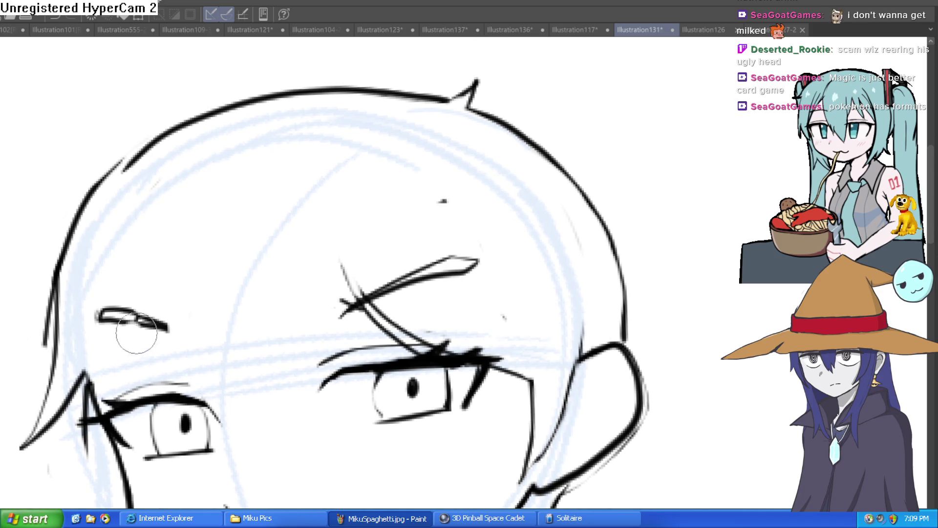
pyautogui.moveTo(92, 384); pyautogui.dragTo(114, 224)
pyautogui.moveTo(85, 384); pyautogui.dragTo(132, 240)
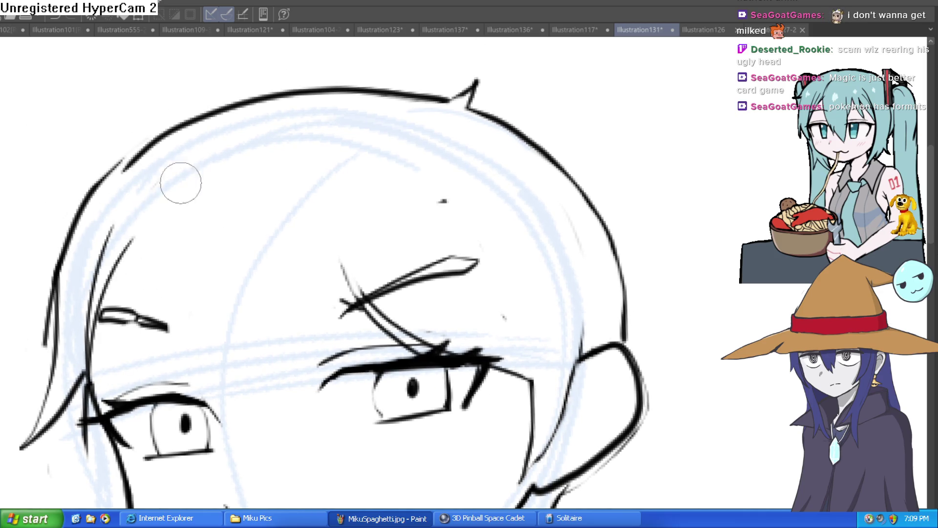
pyautogui.scroll(-3, 540, 169)
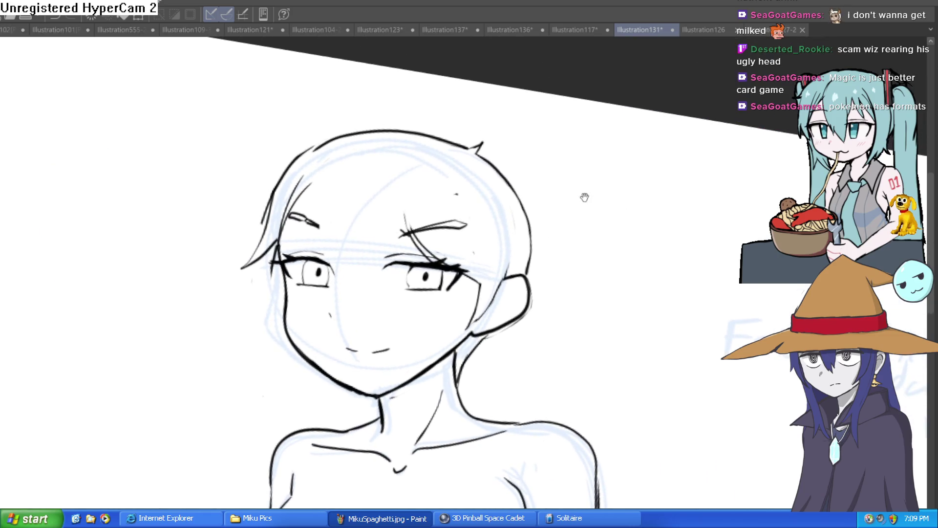
# Step: Level the canvas rotation and ink a hair strand along the top outline of the head
pyautogui.moveTo(541, 187)
pyautogui.mouseDown()
pyautogui.moveTo(540, 176)
pyautogui.moveTo(545, 184)
pyautogui.moveTo(528, 177)
pyautogui.mouseUp()
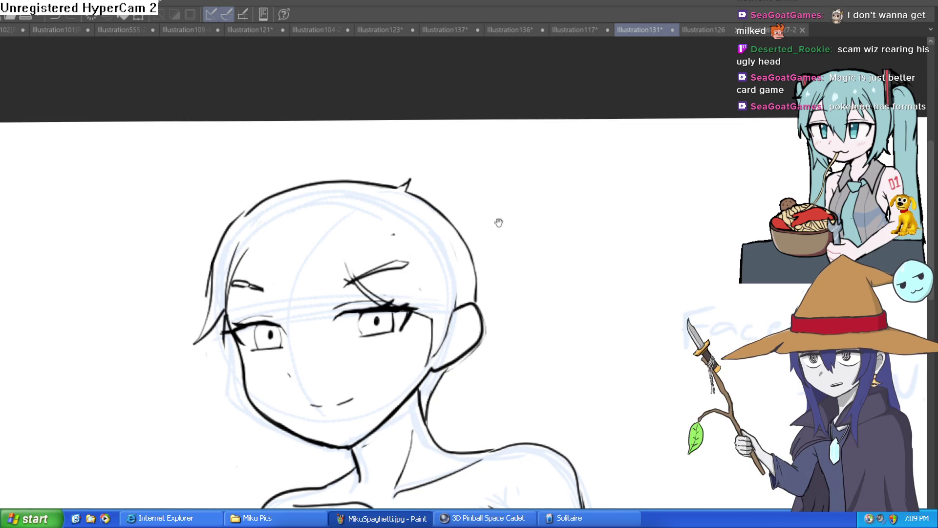
pyautogui.moveTo(408, 184); pyautogui.dragTo(222, 235)
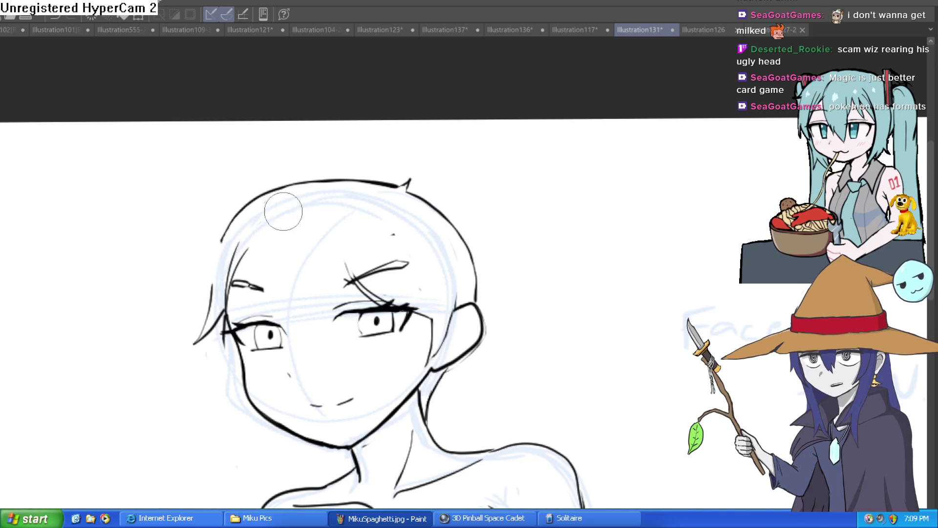
pyautogui.scroll(2, 342, 153)
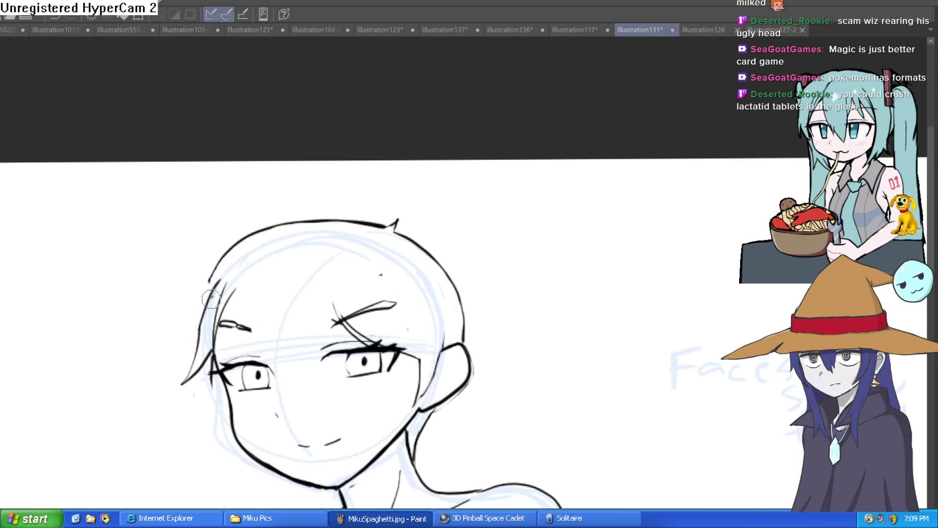
# Step: Ink a hair strand from the fringe tip to the head top, undoing the rejected strands by the ear
pyautogui.moveTo(179, 323)
pyautogui.mouseDown()
pyautogui.moveTo(242, 240)
pyautogui.moveTo(361, 216)
pyautogui.mouseUp()
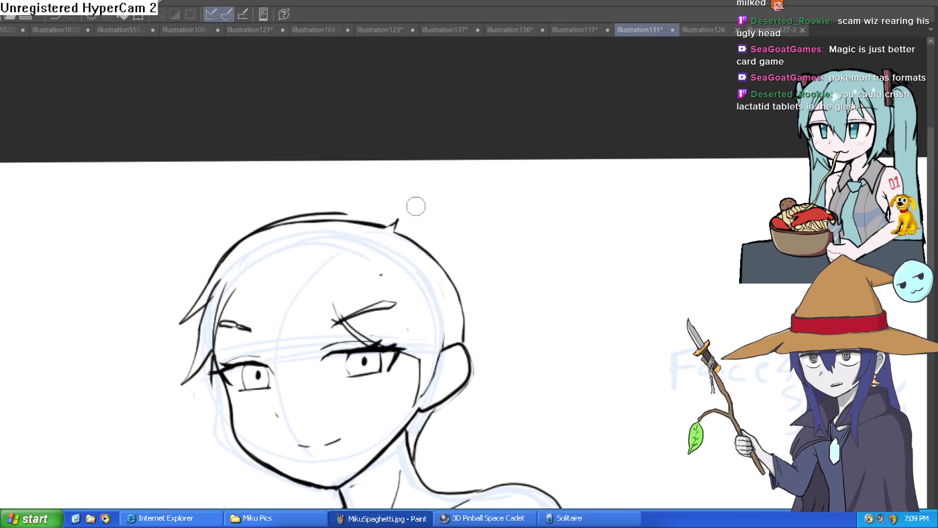
pyautogui.moveTo(428, 232); pyautogui.dragTo(389, 191)
pyautogui.moveTo(399, 297)
pyautogui.mouseDown()
pyautogui.moveTo(381, 264)
pyautogui.moveTo(401, 275)
pyautogui.mouseUp()
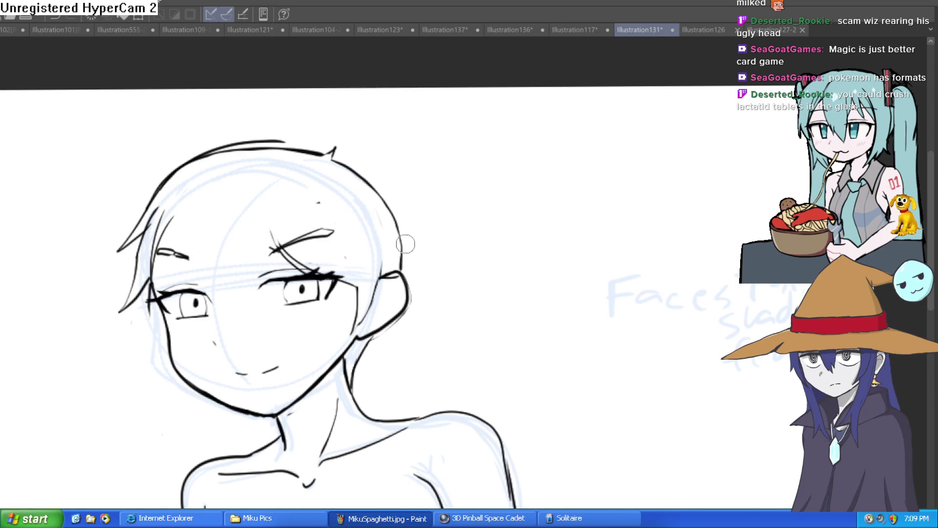
pyautogui.hotkey('ctrl', 'z')
pyautogui.moveTo(383, 196)
pyautogui.mouseDown()
pyautogui.moveTo(425, 257)
pyautogui.moveTo(402, 266)
pyautogui.mouseUp()
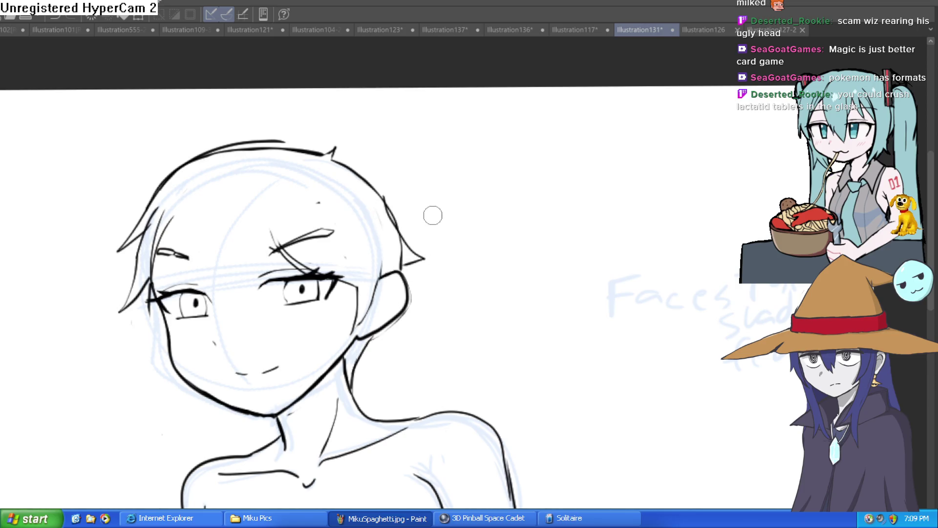
pyautogui.hotkey('ctrl', 'z')
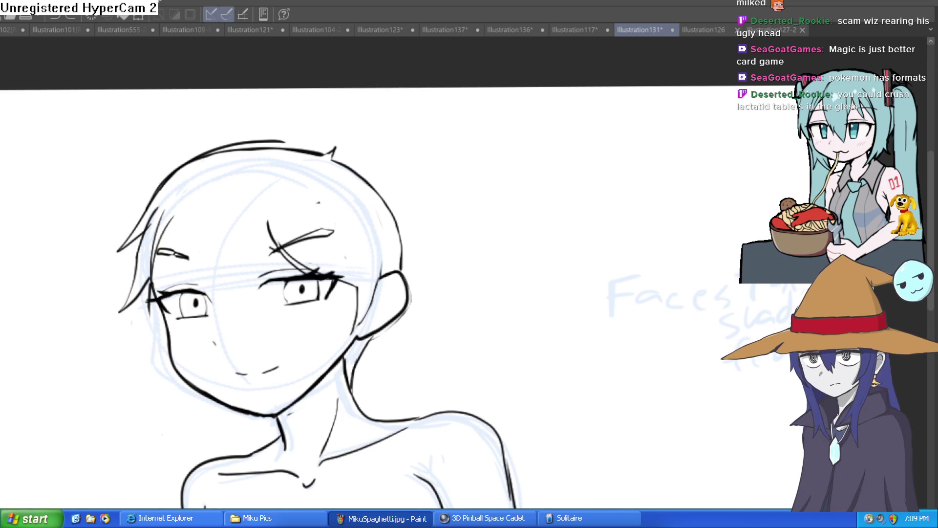
# Step: Draw a curved left eyebrow extending toward the brow centre and a short rising stroke near the right brow
pyautogui.moveTo(159, 229); pyautogui.dragTo(209, 211)
pyautogui.moveTo(265, 225); pyautogui.dragTo(254, 203)
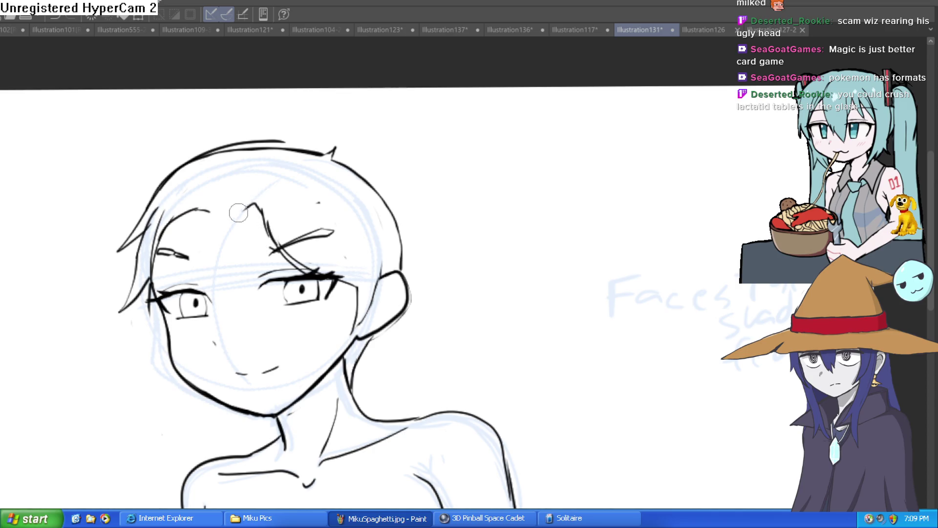
pyautogui.moveTo(181, 222)
pyautogui.mouseDown()
pyautogui.moveTo(244, 219)
pyautogui.moveTo(270, 234)
pyautogui.moveTo(249, 203)
pyautogui.moveTo(288, 239)
pyautogui.moveTo(322, 254)
pyautogui.moveTo(367, 263)
pyautogui.moveTo(364, 246)
pyautogui.mouseUp()
# Step: Redraw the left brow as a longer arc and rework the fringe strands at the left edge
pyautogui.scroll(-4, 362, 249)
pyautogui.scroll(5, 371, 171)
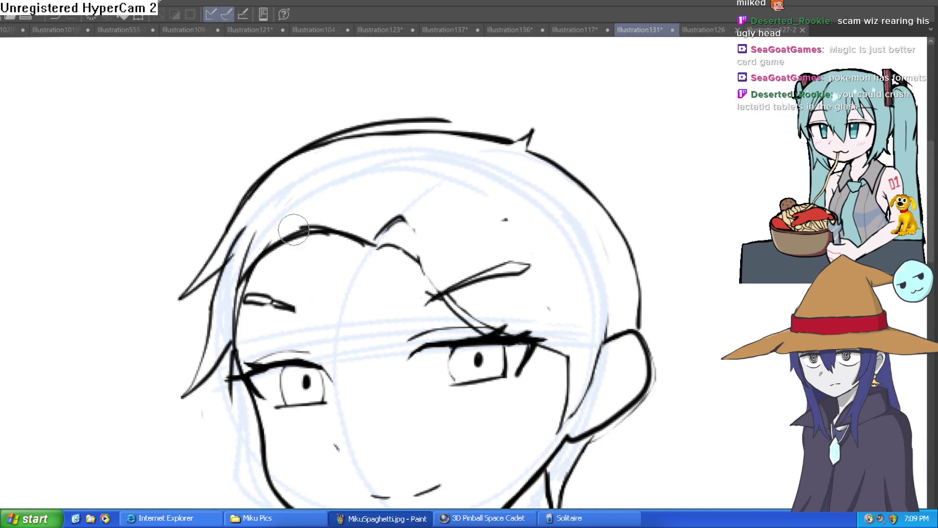
pyautogui.moveTo(294, 229)
pyautogui.mouseDown()
pyautogui.moveTo(205, 313)
pyautogui.moveTo(226, 293)
pyautogui.moveTo(254, 230)
pyautogui.mouseUp()
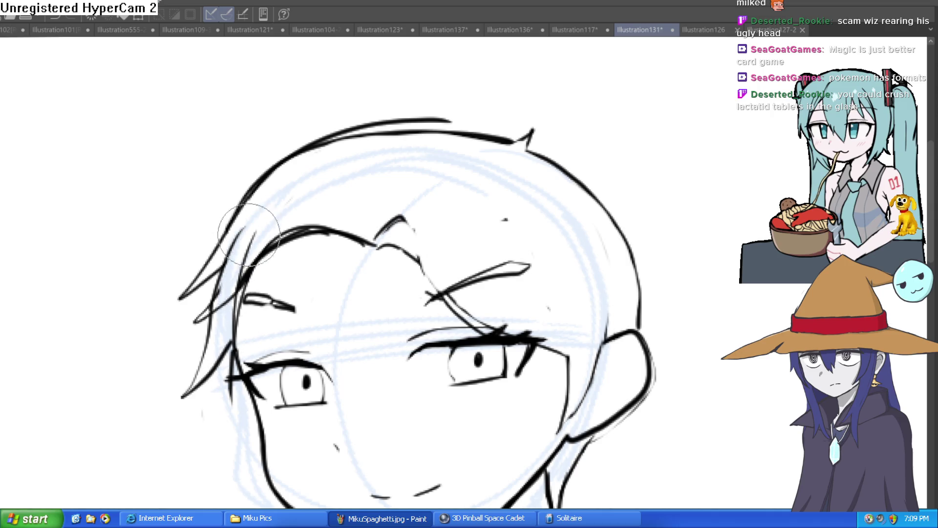
pyautogui.moveTo(245, 273); pyautogui.dragTo(264, 225)
# Step: Ink the head outline from the ear over the crown, redrawing the top with a thinner line
pyautogui.scroll(-4, 406, 185)
pyautogui.moveTo(575, 189)
pyautogui.mouseDown()
pyautogui.moveTo(550, 188)
pyautogui.moveTo(524, 203)
pyautogui.moveTo(469, 201)
pyautogui.mouseUp()
pyautogui.scroll(3, 394, 234)
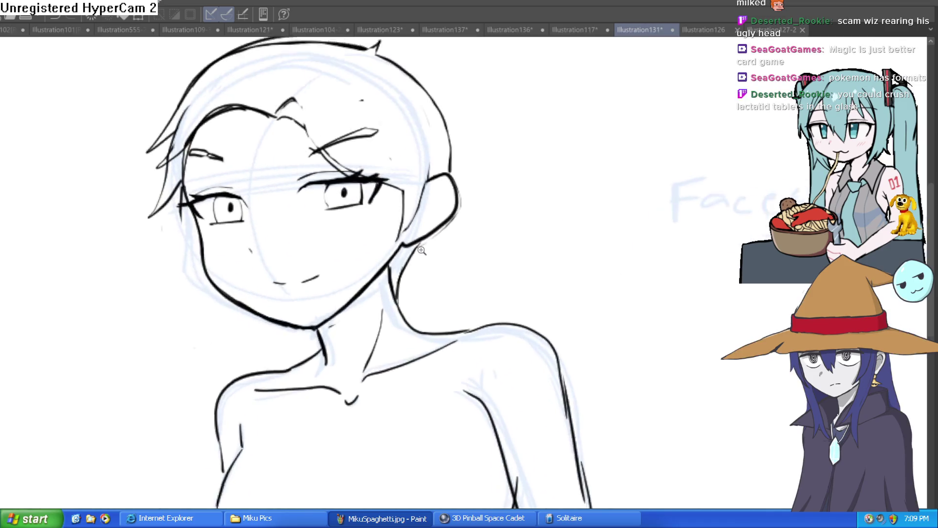
pyautogui.moveTo(451, 278)
pyautogui.mouseDown()
pyautogui.moveTo(391, 267)
pyautogui.moveTo(397, 321)
pyautogui.mouseUp()
pyautogui.moveTo(380, 272)
pyautogui.mouseDown()
pyautogui.moveTo(351, 191)
pyautogui.moveTo(309, 149)
pyautogui.moveTo(200, 136)
pyautogui.mouseUp()
pyautogui.moveTo(293, 142)
pyautogui.mouseDown()
pyautogui.moveTo(210, 137)
pyautogui.moveTo(124, 188)
pyautogui.mouseUp()
pyautogui.press('e')
pyautogui.moveTo(168, 147)
pyautogui.mouseDown()
pyautogui.moveTo(284, 147)
pyautogui.moveTo(362, 174)
pyautogui.mouseUp()
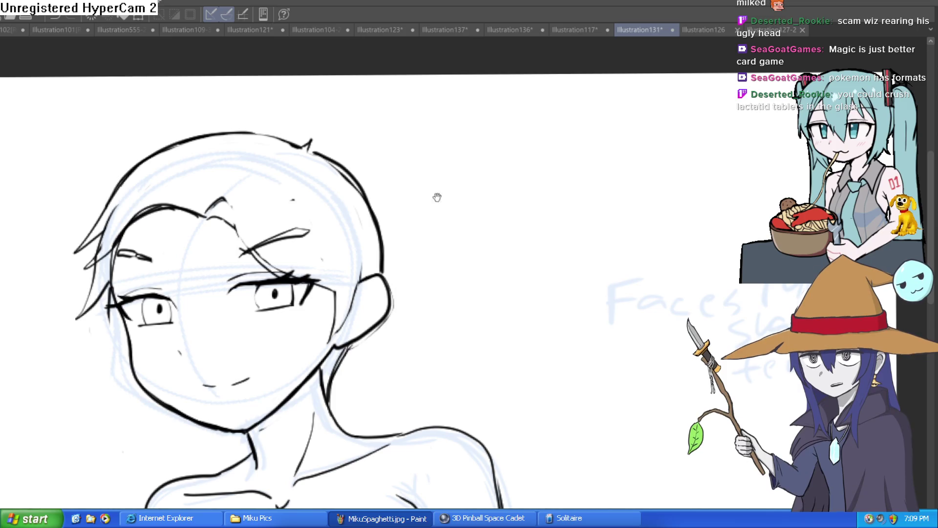
# Step: Add two short curved strokes at the chin outline and erase the leftover above the chin corner
pyautogui.moveTo(500, 235); pyautogui.dragTo(125, 193)
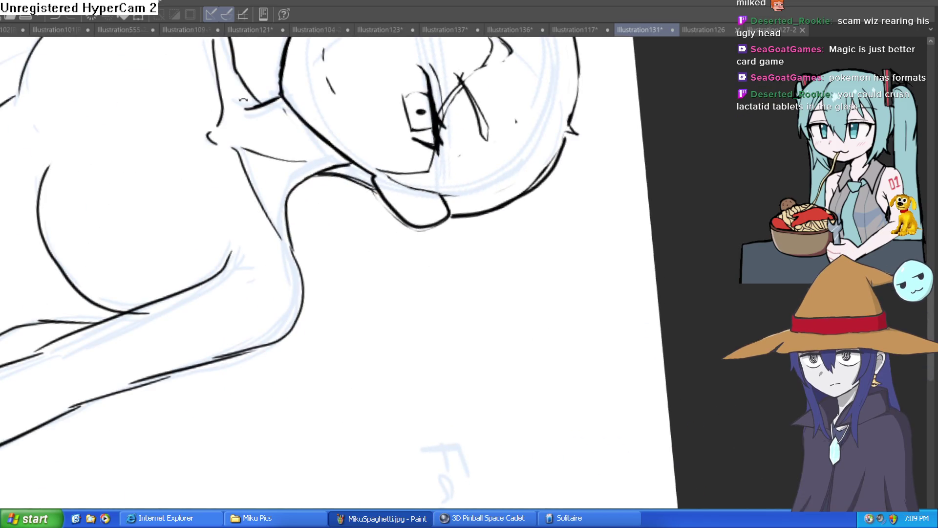
pyautogui.click(472, 186)
pyautogui.scroll(5, 472, 186)
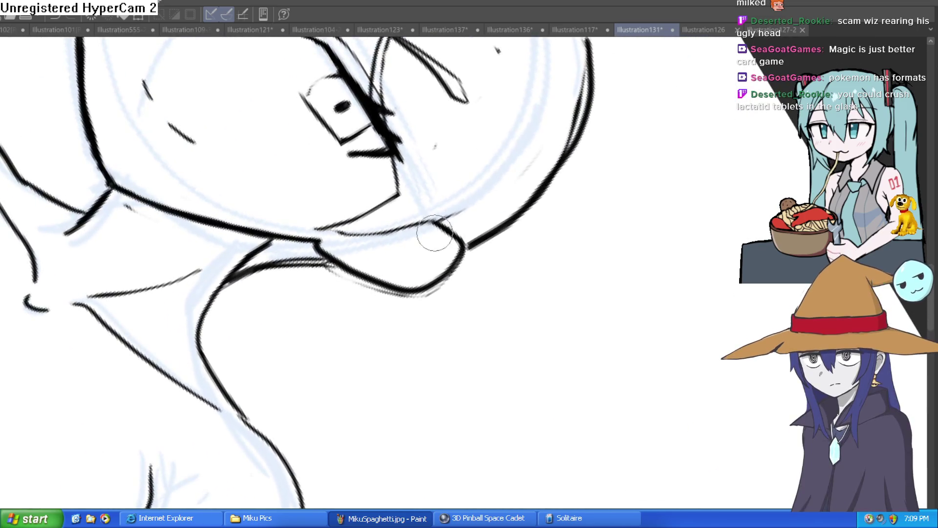
pyautogui.moveTo(426, 221); pyautogui.dragTo(428, 266)
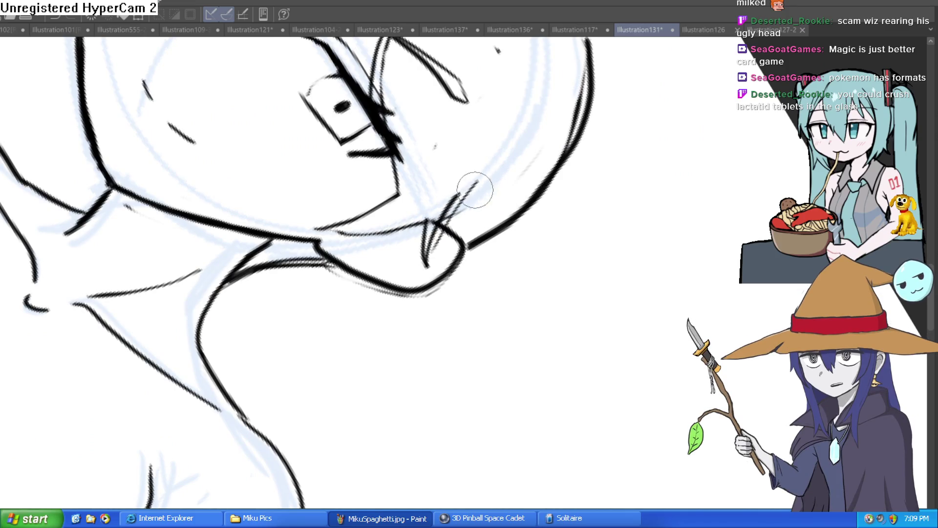
pyautogui.moveTo(460, 193); pyautogui.dragTo(442, 217)
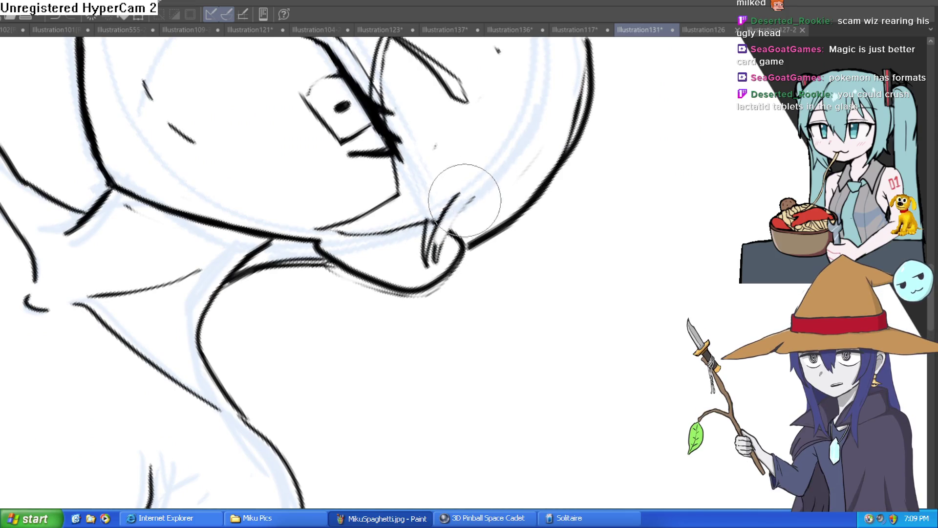
pyautogui.moveTo(438, 215)
pyautogui.mouseDown()
pyautogui.moveTo(450, 234)
pyautogui.moveTo(430, 244)
pyautogui.mouseUp()
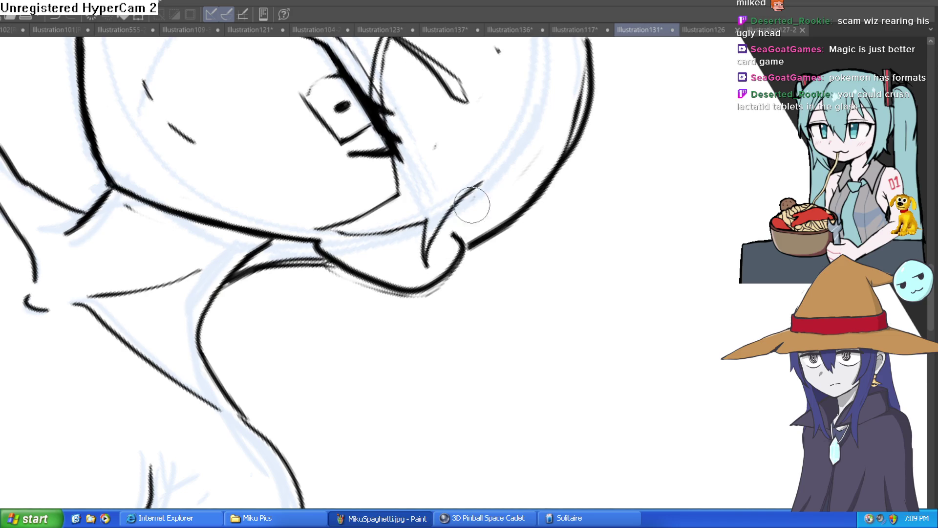
# Step: Thicken and darken the right eyebrow stroke with a brush about half the size
pyautogui.scroll(-5, 474, 192)
pyautogui.moveTo(474, 192); pyautogui.dragTo(364, 135)
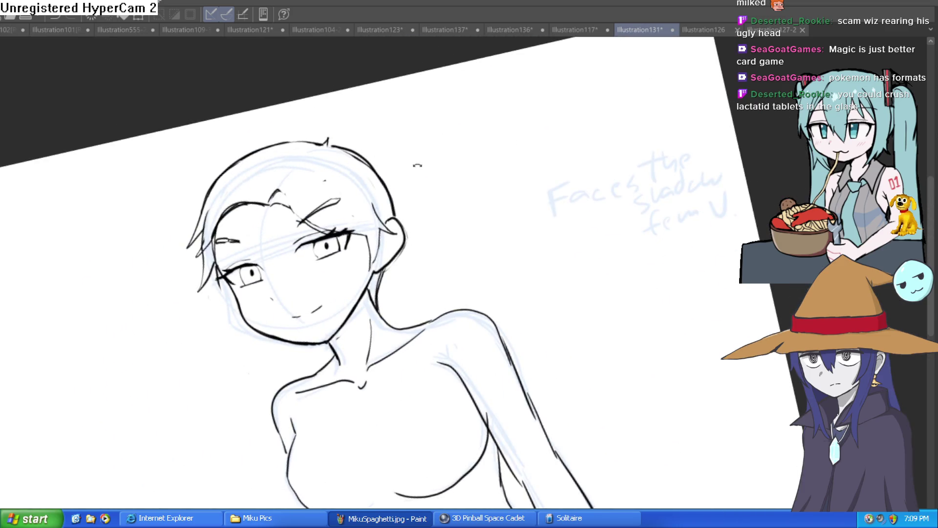
pyautogui.moveTo(417, 165)
pyautogui.mouseDown()
pyautogui.moveTo(465, 182)
pyautogui.moveTo(384, 172)
pyautogui.moveTo(322, 232)
pyautogui.moveTo(317, 284)
pyautogui.mouseUp()
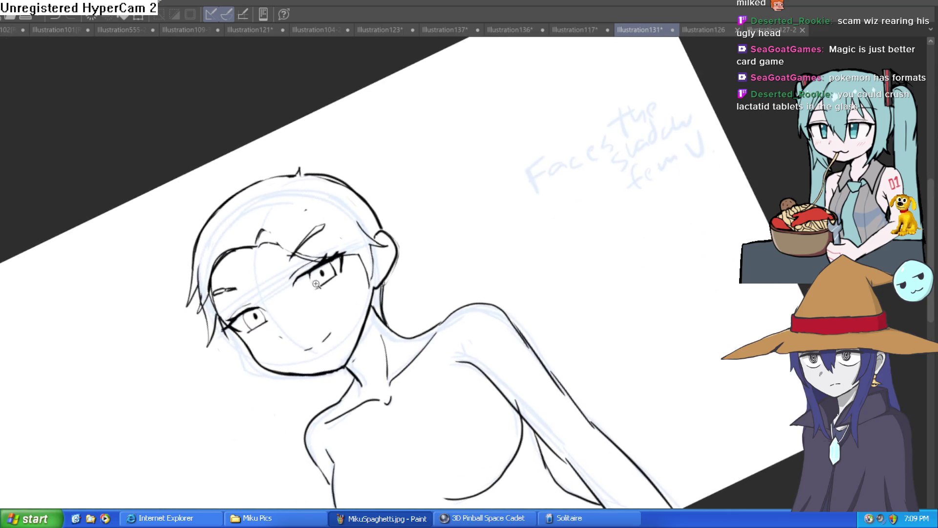
pyautogui.scroll(5, 316, 283)
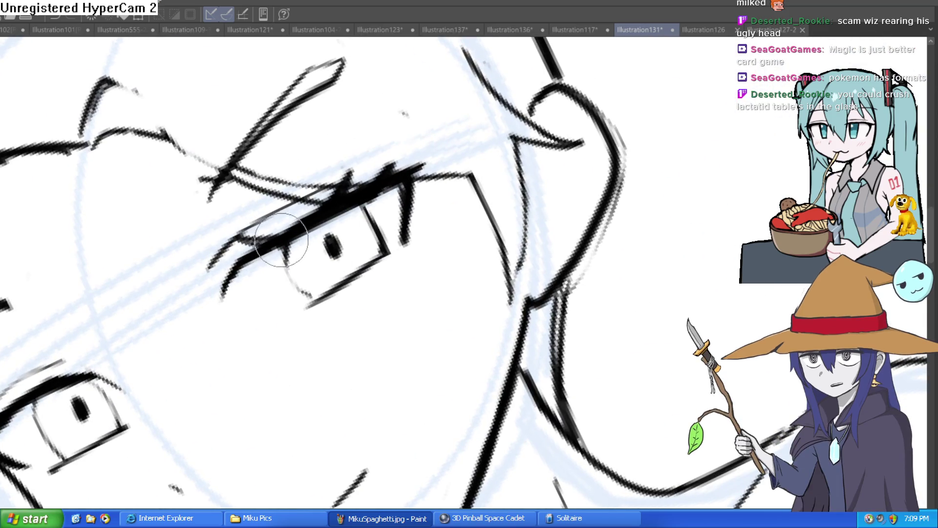
pyautogui.moveTo(281, 239); pyautogui.dragTo(313, 171)
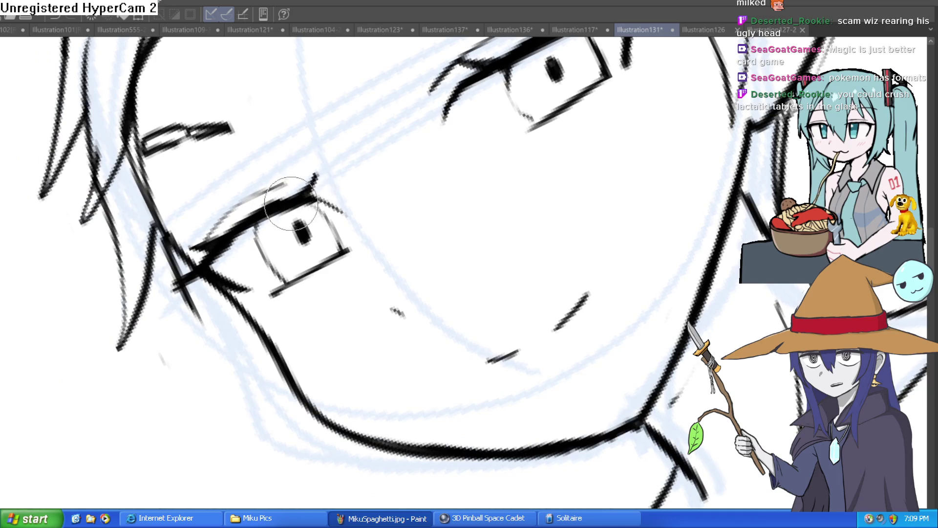
pyautogui.scroll(-4, 291, 202)
pyautogui.scroll(4, 314, 241)
pyautogui.press(']')
pyautogui.press(']')
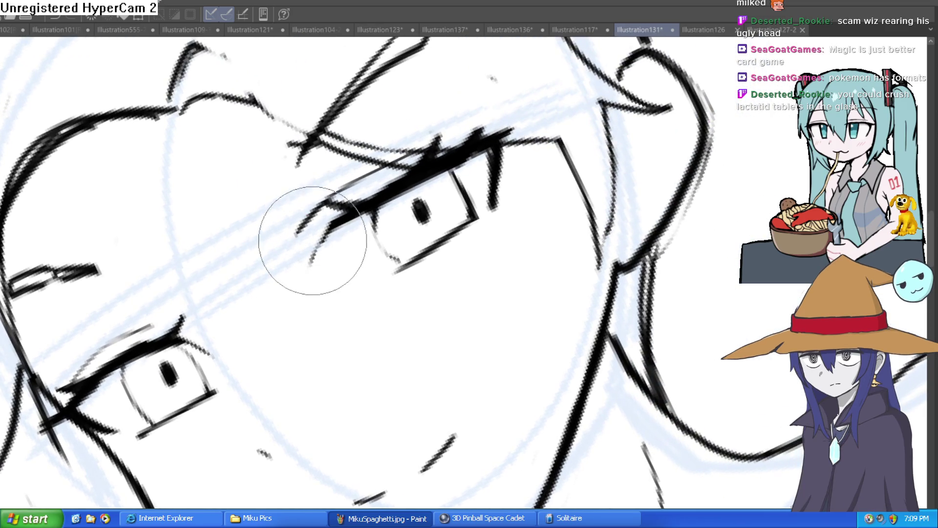
pyautogui.press('[')
pyautogui.press('[')
pyautogui.moveTo(324, 230); pyautogui.dragTo(356, 211)
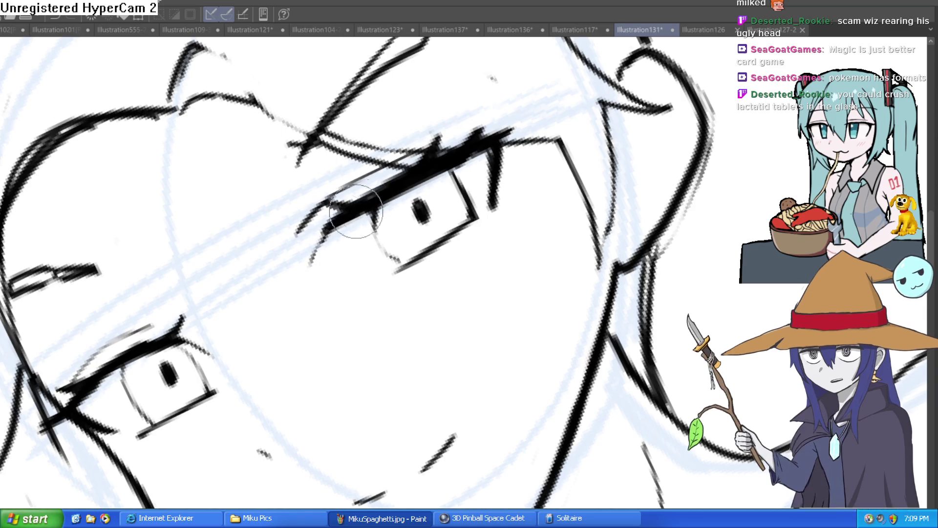
# Step: Extend the right brow with a hooked vertical stroke and add small ticks beneath the eye corner
pyautogui.moveTo(415, 181)
pyautogui.mouseDown()
pyautogui.moveTo(523, 116)
pyautogui.moveTo(503, 130)
pyautogui.moveTo(504, 223)
pyautogui.mouseUp()
pyautogui.moveTo(573, 229)
pyautogui.mouseDown()
pyautogui.moveTo(565, 192)
pyautogui.moveTo(490, 211)
pyautogui.mouseUp()
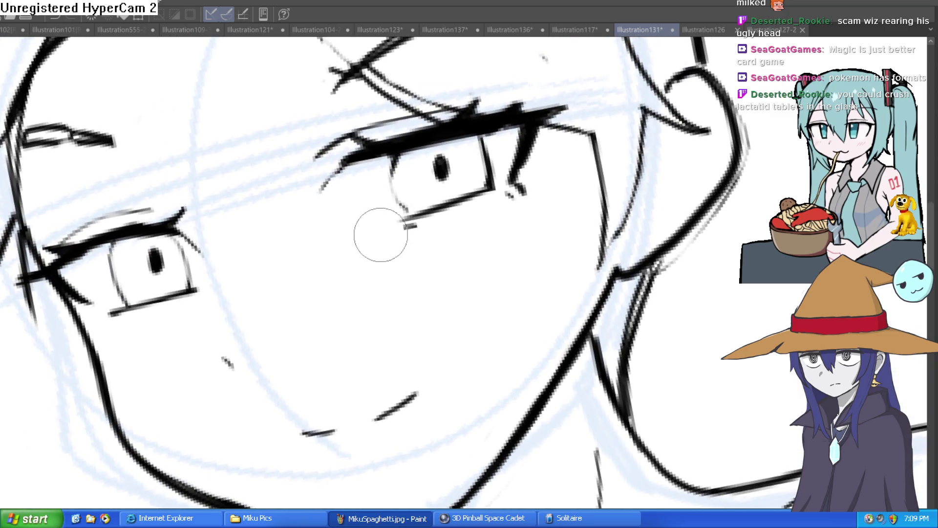
pyautogui.moveTo(86, 306); pyautogui.dragTo(100, 316)
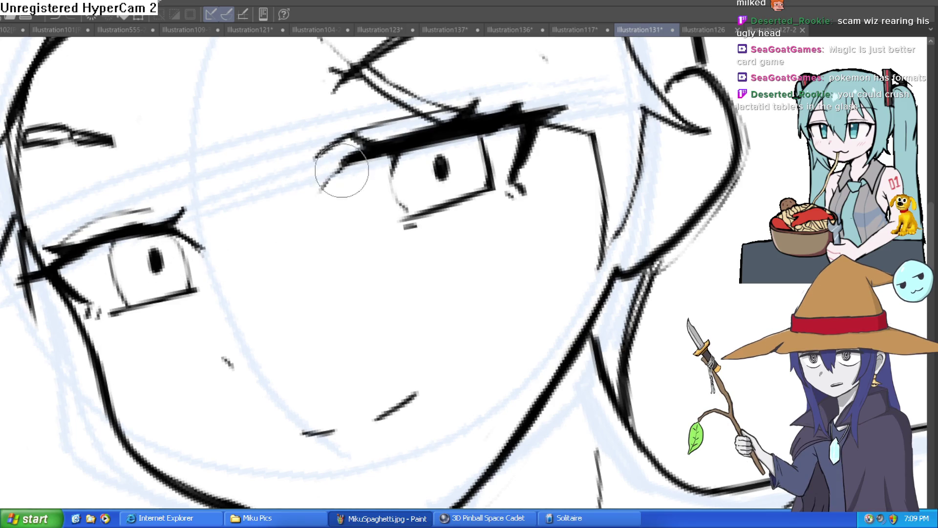
pyautogui.scroll(-10, 341, 170)
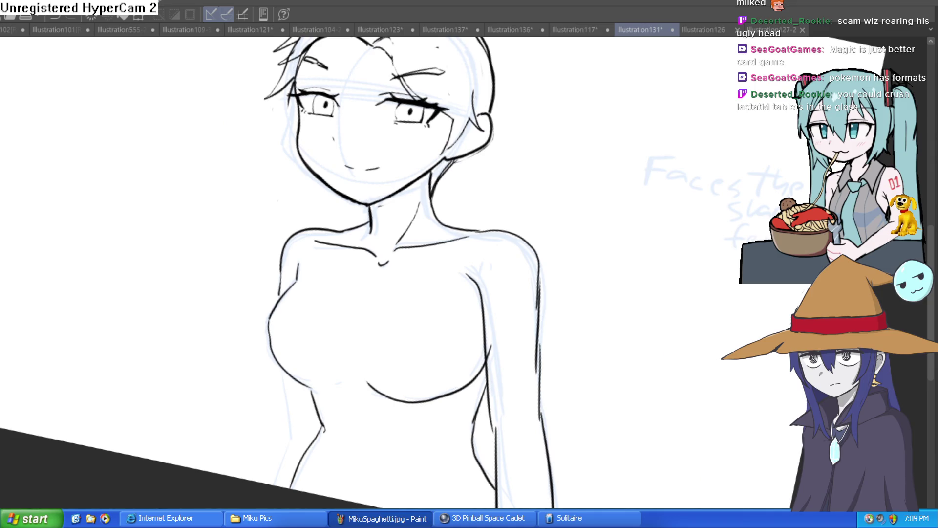
pyautogui.press('h')
pyautogui.press('h')
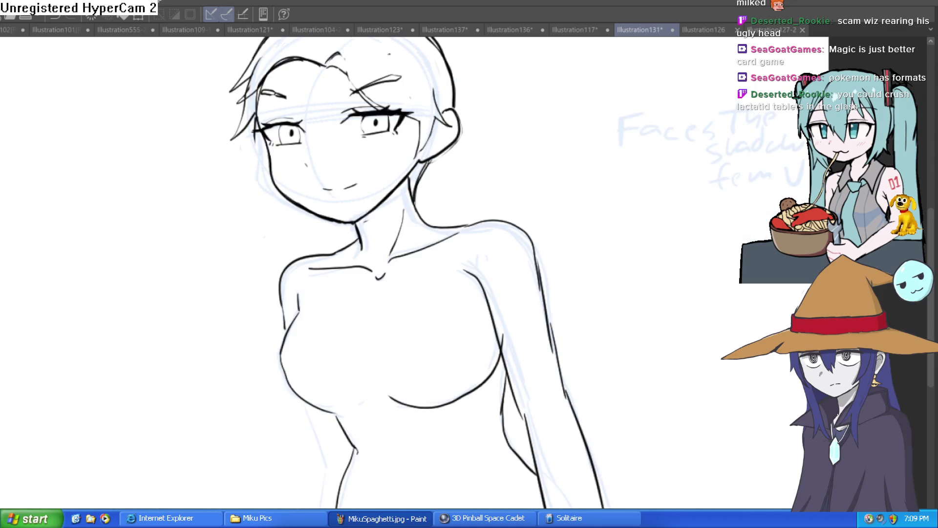
pyautogui.moveTo(574, 167); pyautogui.dragTo(570, 196)
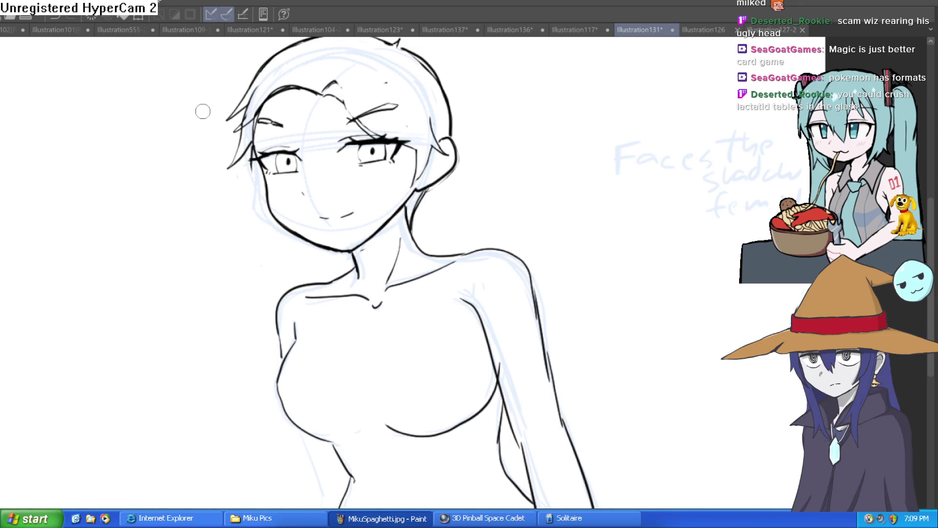
pyautogui.scroll(2, 360, 199)
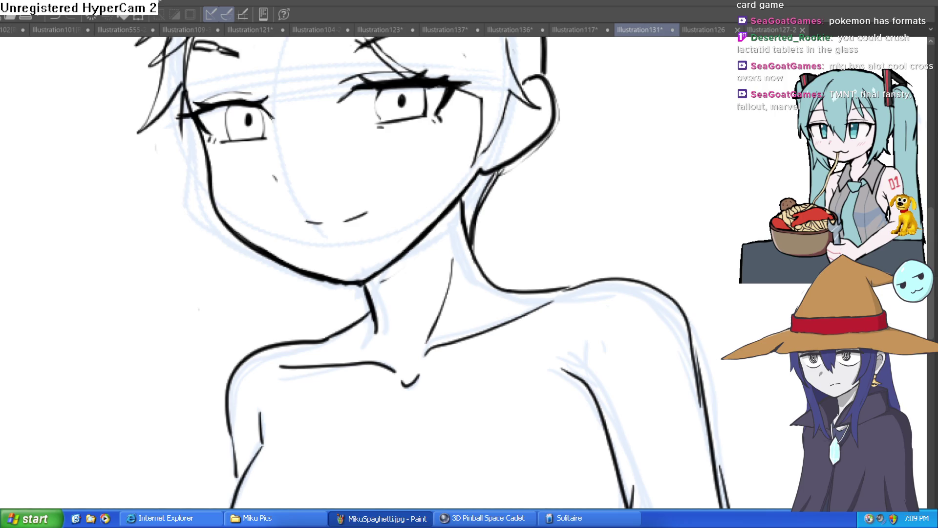
# Step: Draw a small cheek line beside the eye
pyautogui.moveTo(312, 153); pyautogui.dragTo(313, 207)
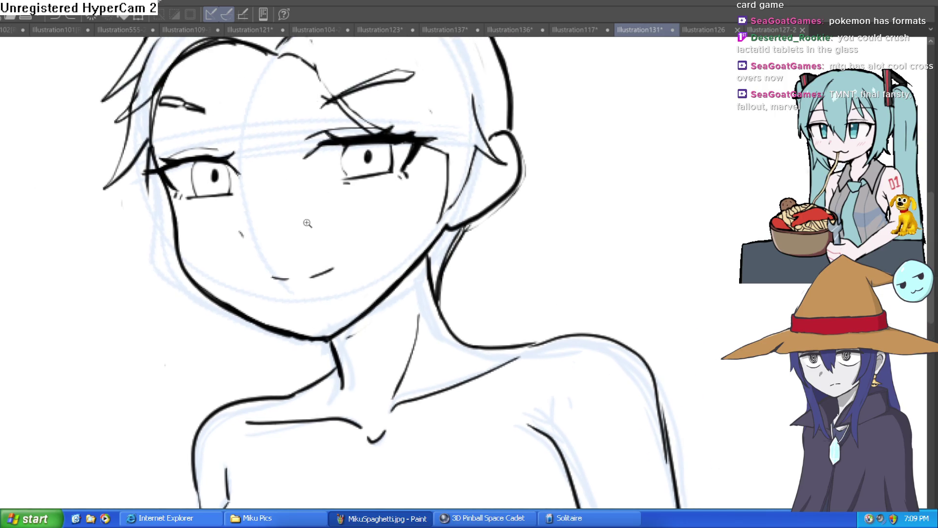
pyautogui.scroll(3, 368, 278)
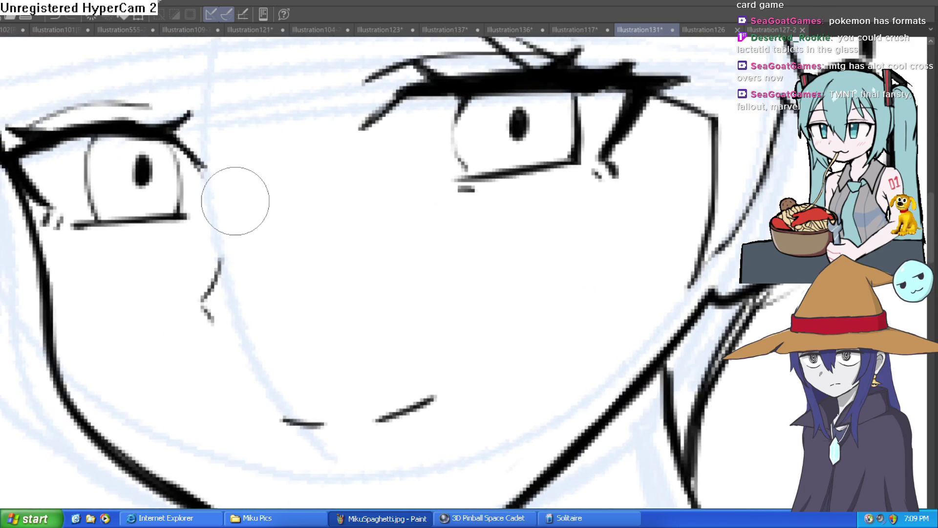
pyautogui.moveTo(214, 322); pyautogui.dragTo(244, 167)
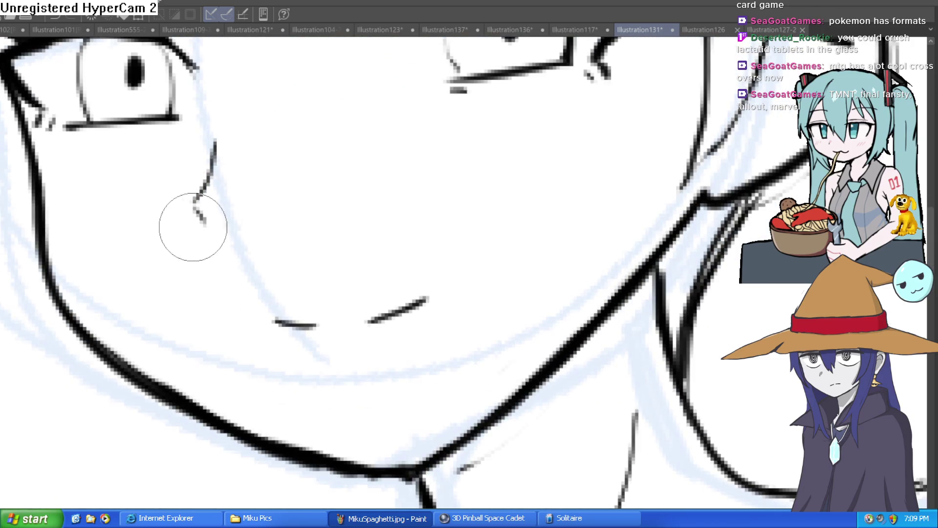
# Step: Thicken the left face outline from below the eye down the cheek, then level the view
pyautogui.scroll(-5, 333, 204)
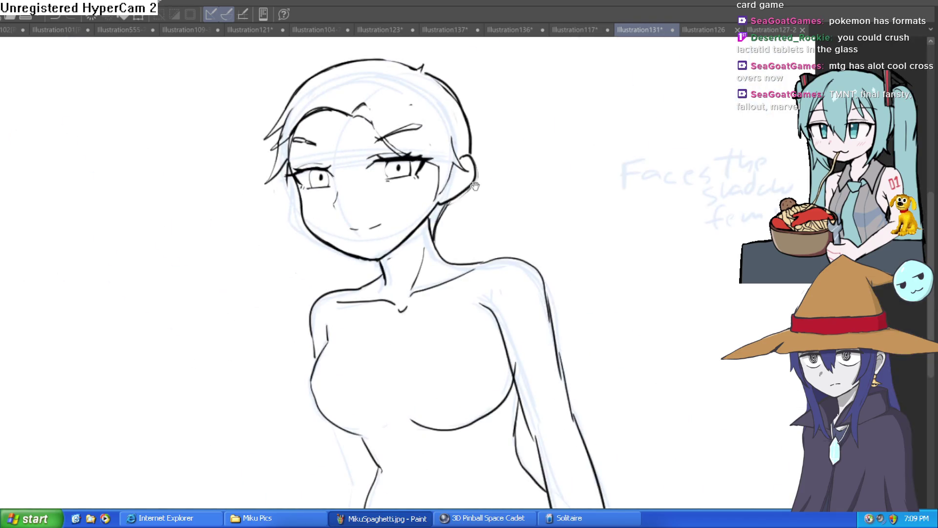
pyautogui.moveTo(476, 186)
pyautogui.mouseDown()
pyautogui.moveTo(540, 188)
pyautogui.moveTo(379, 240)
pyautogui.mouseUp()
pyautogui.scroll(5, 379, 240)
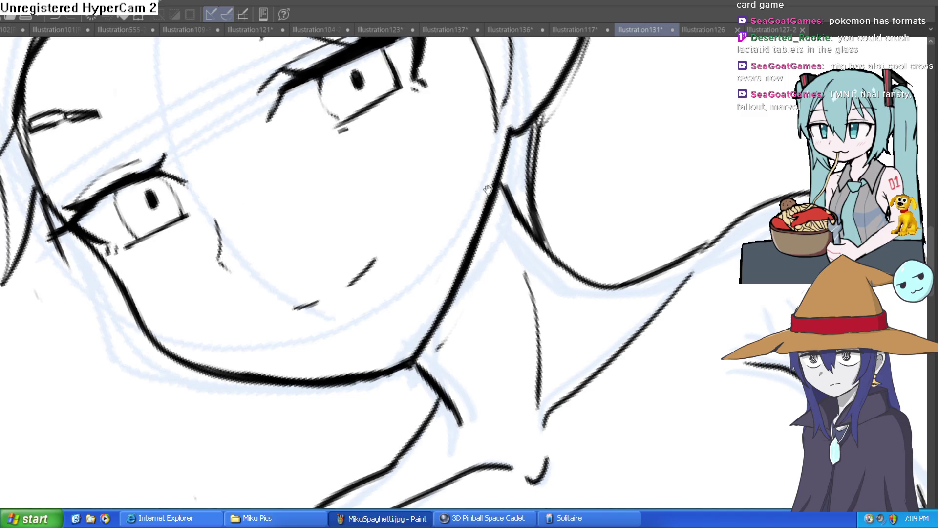
pyautogui.scroll(-6, 488, 190)
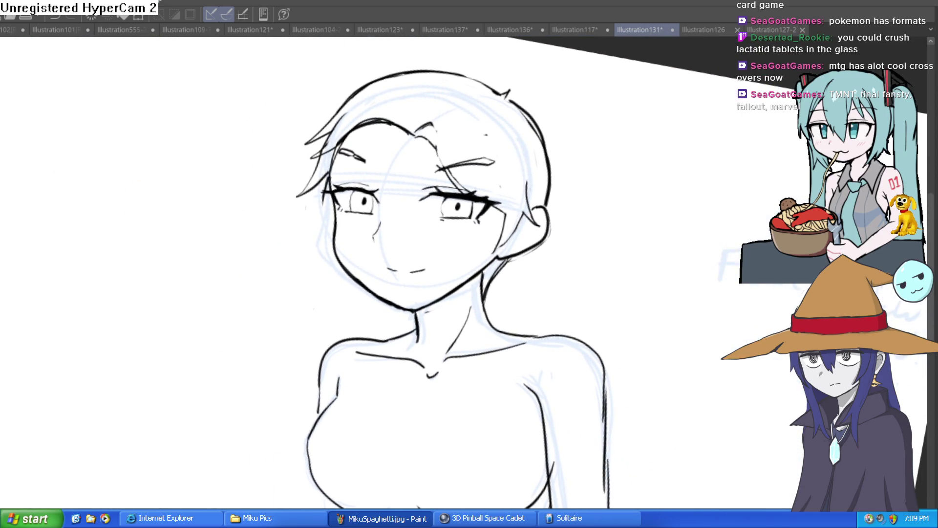
pyautogui.scroll(5, 339, 232)
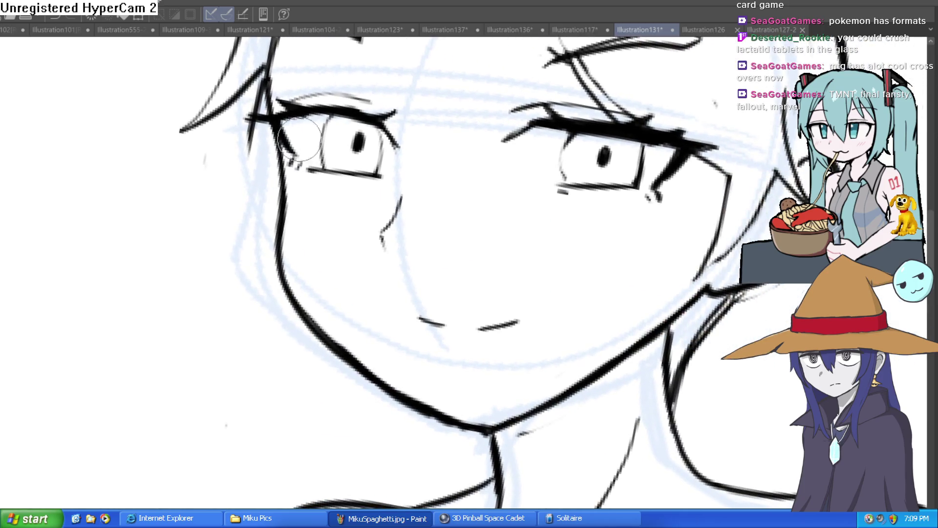
pyautogui.moveTo(266, 95)
pyautogui.mouseDown()
pyautogui.moveTo(279, 240)
pyautogui.moveTo(367, 377)
pyautogui.moveTo(466, 418)
pyautogui.mouseUp()
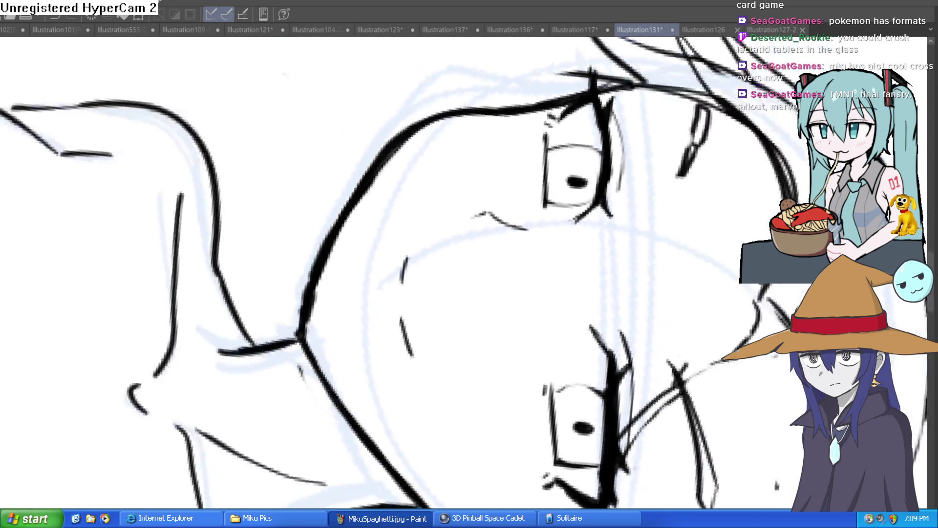
pyautogui.press('-')
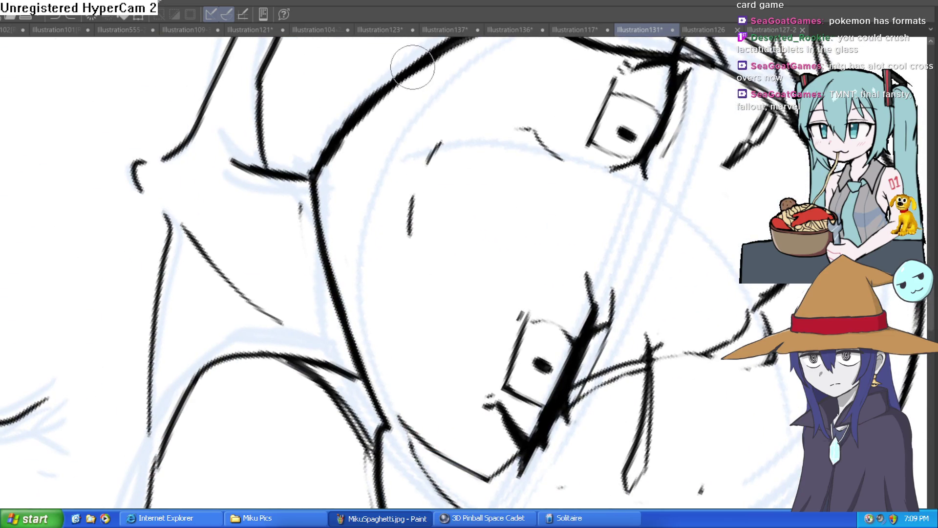
pyautogui.moveTo(413, 67)
pyautogui.mouseDown()
pyautogui.moveTo(339, 121)
pyautogui.moveTo(339, 230)
pyautogui.moveTo(373, 346)
pyautogui.mouseUp()
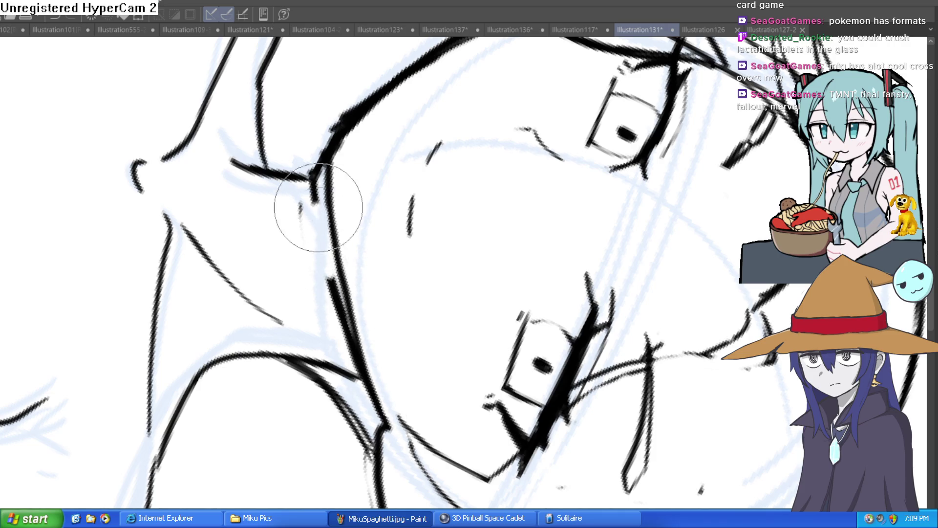
pyautogui.moveTo(356, 142)
pyautogui.mouseDown()
pyautogui.moveTo(334, 129)
pyautogui.moveTo(292, 185)
pyautogui.moveTo(293, 206)
pyautogui.mouseUp()
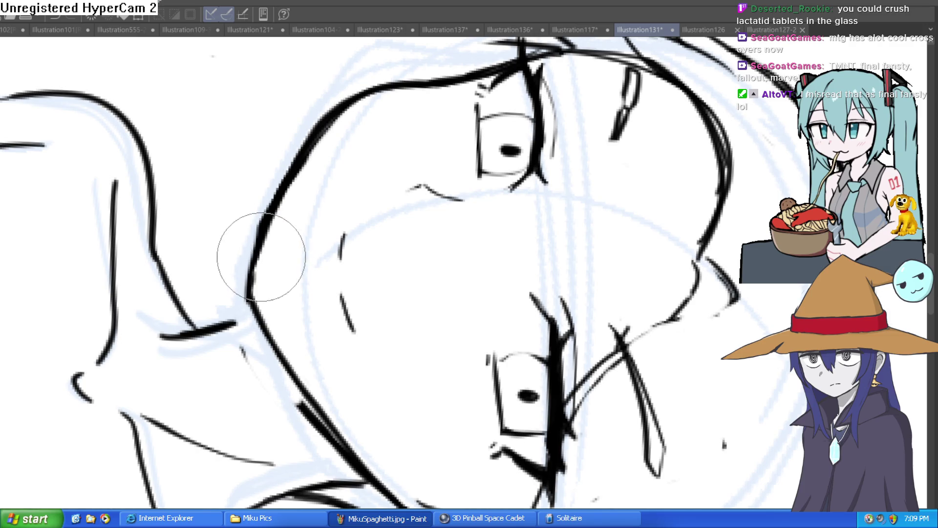
pyautogui.moveTo(360, 109)
pyautogui.mouseDown()
pyautogui.moveTo(355, 218)
pyautogui.moveTo(405, 191)
pyautogui.mouseUp()
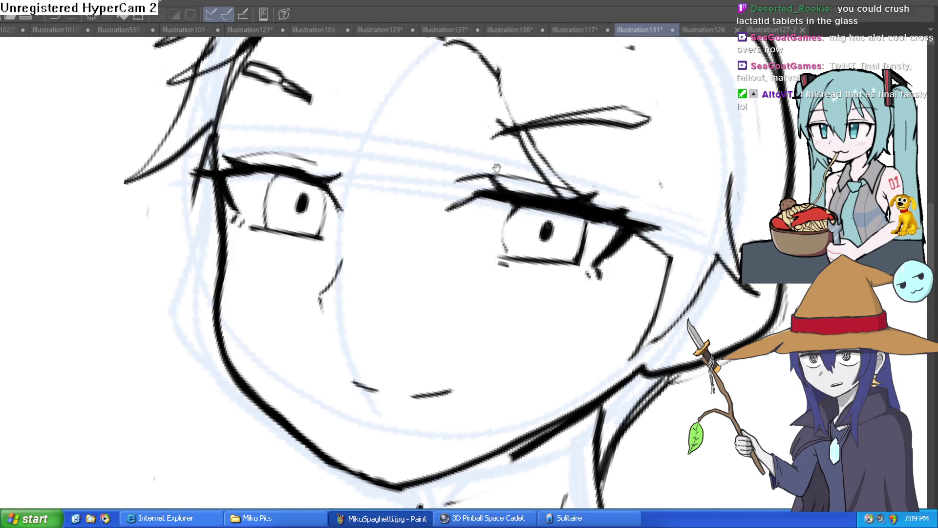
# Step: Redraw the lower jawline along the cheek with a thinner stroke
pyautogui.moveTo(393, 248); pyautogui.dragTo(392, 219)
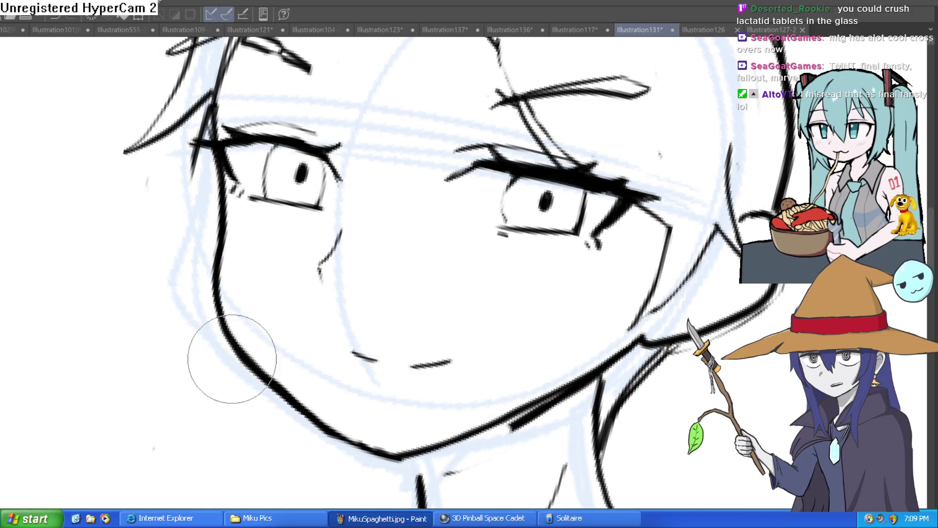
pyautogui.moveTo(232, 359)
pyautogui.mouseDown()
pyautogui.moveTo(357, 450)
pyautogui.moveTo(415, 447)
pyautogui.mouseUp()
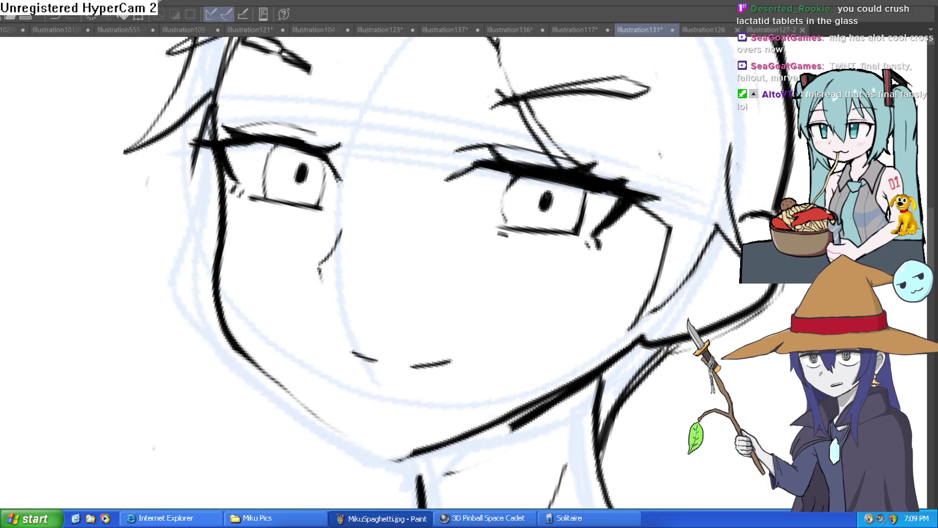
pyautogui.moveTo(460, 254); pyautogui.dragTo(478, 190)
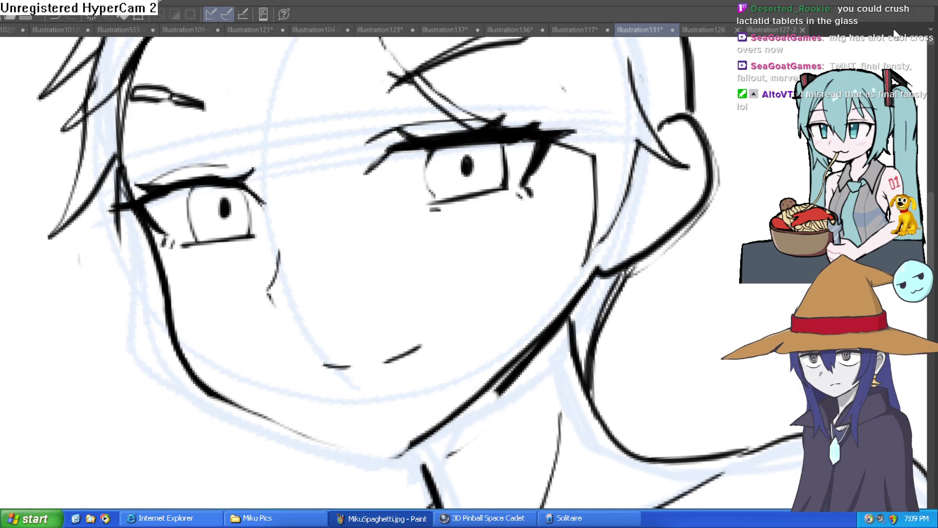
# Step: Re-ink the neck line darker and smoother
pyautogui.moveTo(529, 333); pyautogui.dragTo(540, 262)
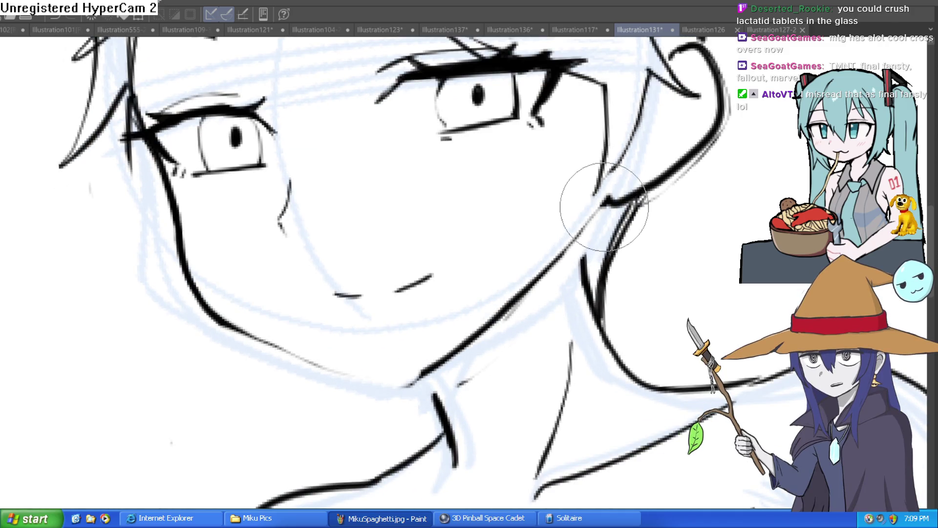
pyautogui.moveTo(603, 210); pyautogui.dragTo(513, 318)
pyautogui.scroll(-5, 541, 292)
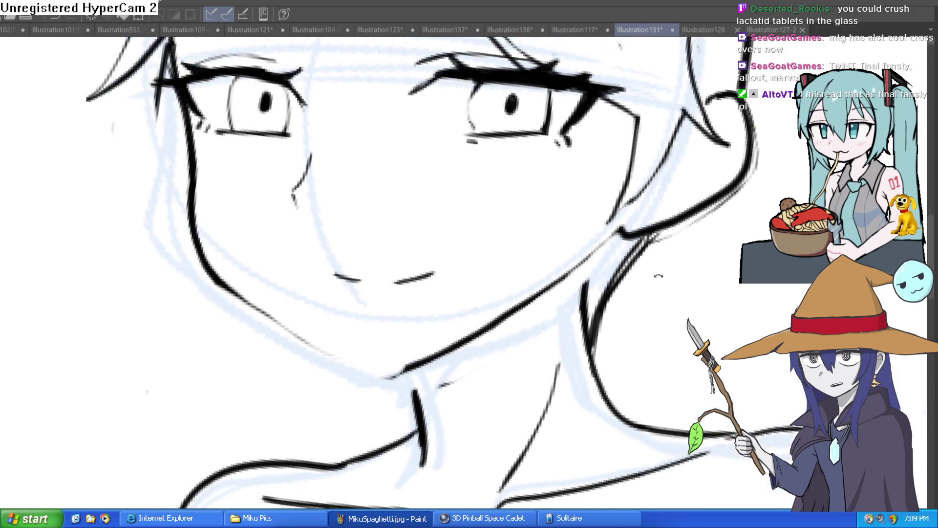
pyautogui.scroll(2, 598, 181)
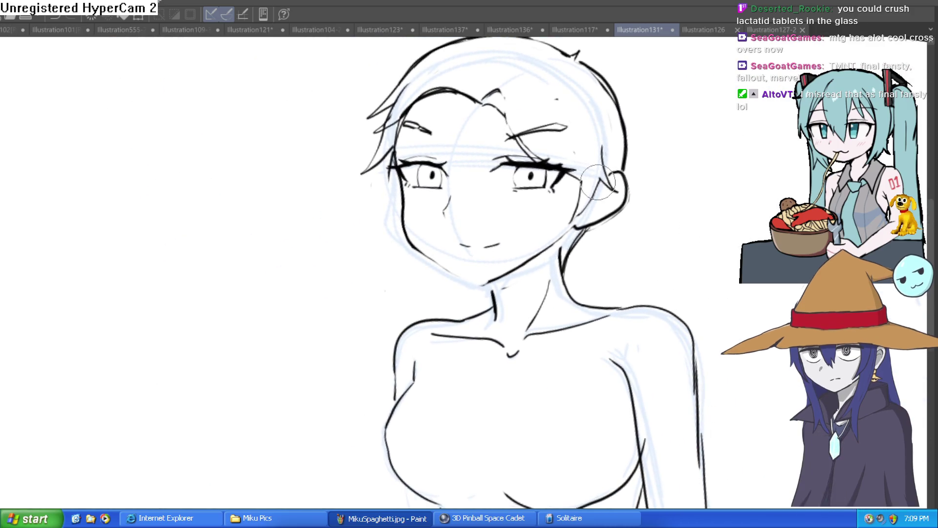
pyautogui.moveTo(597, 182)
pyautogui.mouseDown()
pyautogui.moveTo(507, 138)
pyautogui.moveTo(542, 147)
pyautogui.moveTo(525, 210)
pyautogui.mouseUp()
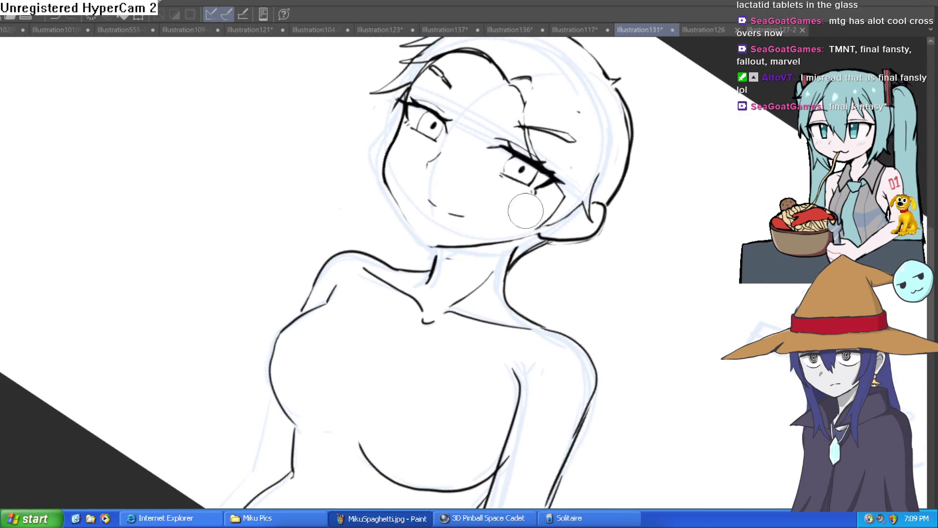
# Step: Ink a dark stroke down the side of the face outline toward the neck
pyautogui.moveTo(72, 88); pyautogui.dragTo(254, 44)
pyautogui.scroll(5, 454, 168)
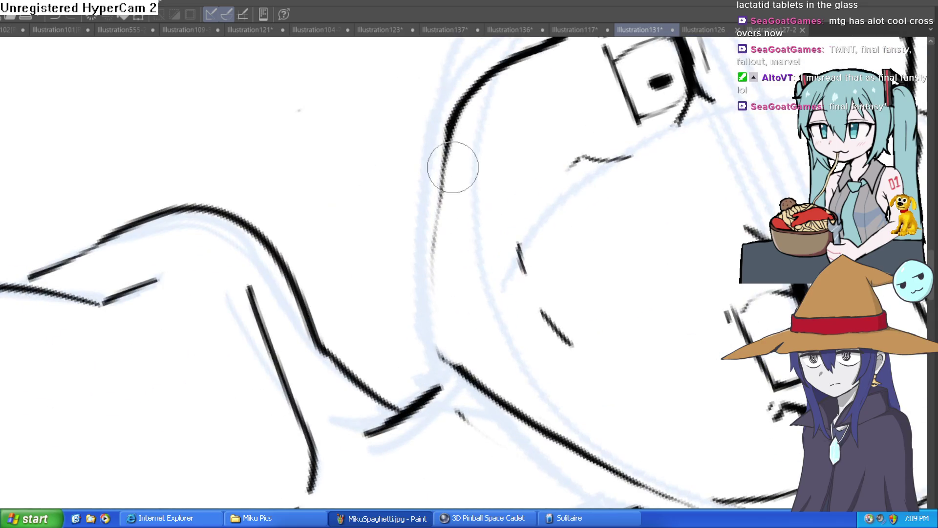
pyautogui.moveTo(452, 110)
pyautogui.mouseDown()
pyautogui.moveTo(435, 312)
pyautogui.moveTo(461, 360)
pyautogui.mouseUp()
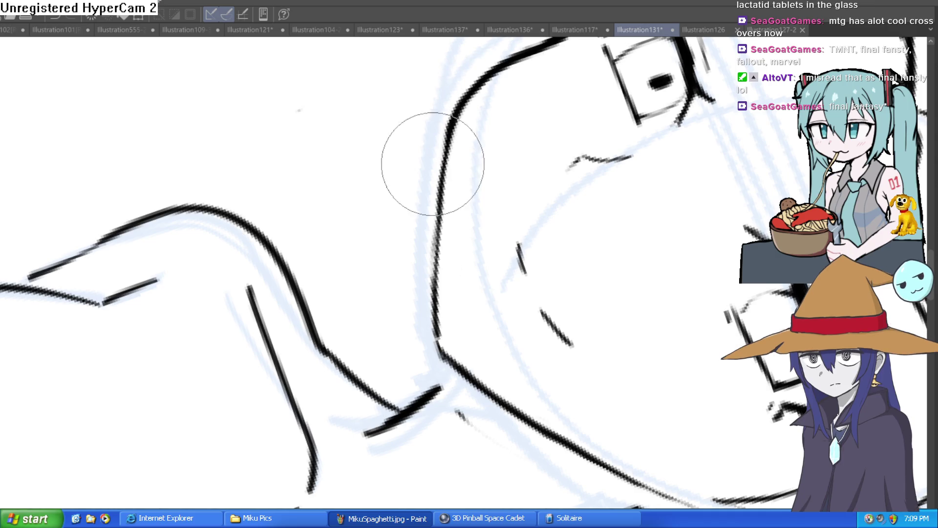
pyautogui.scroll(-5, 536, 94)
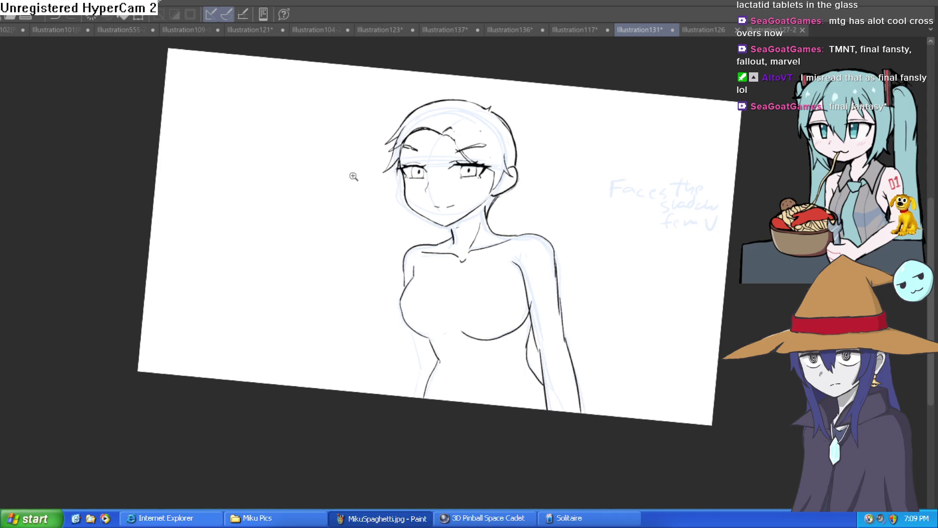
pyautogui.scroll(5, 353, 176)
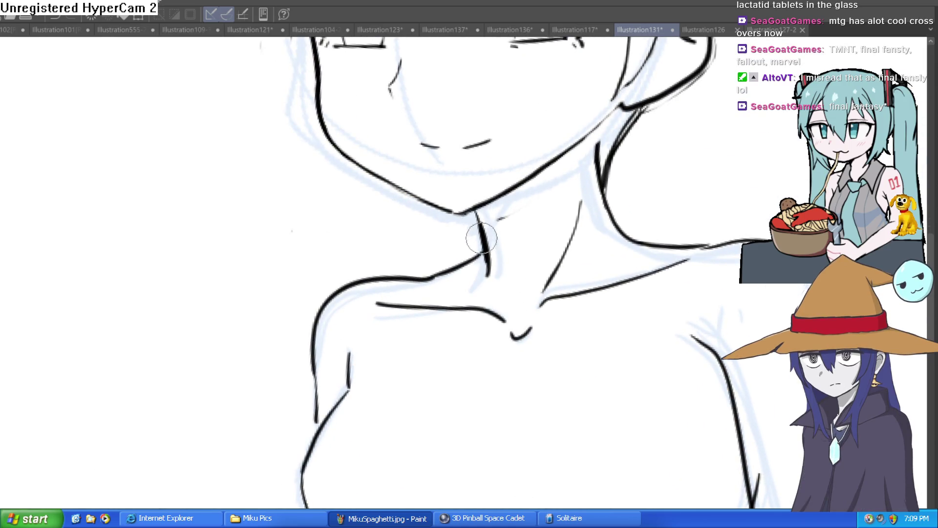
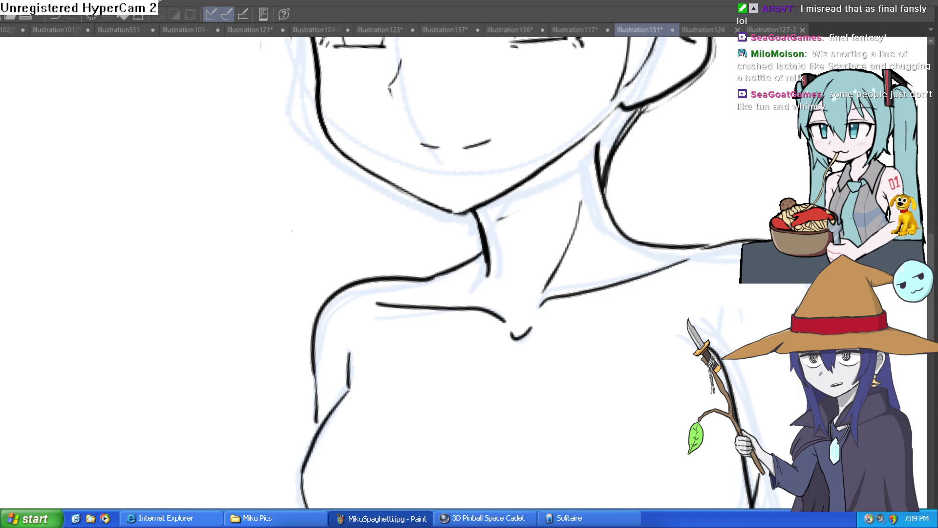
# Step: Undo the stray diagonal stroke beside the neck
pyautogui.scroll(5, 643, 185)
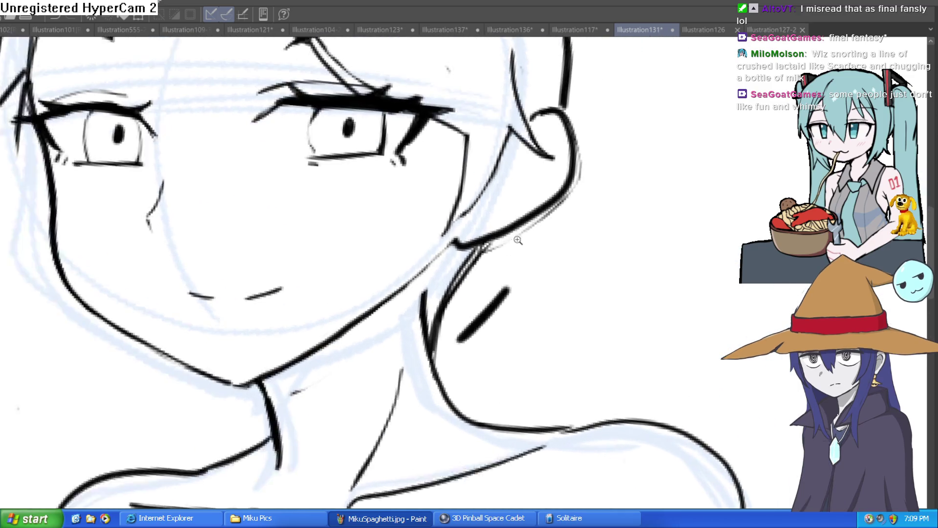
pyautogui.scroll(1, 518, 240)
pyautogui.hotkey('ctrl', 'z')
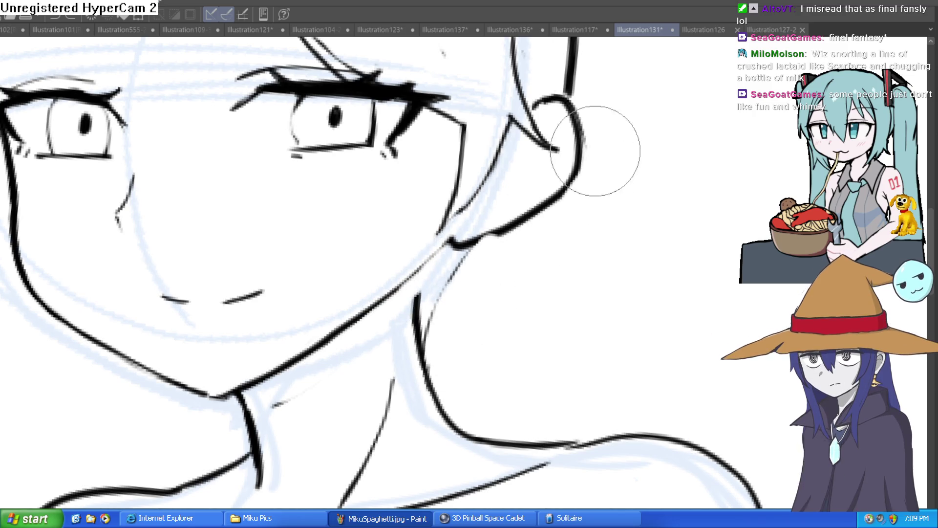
# Step: Zoom out, straighten the canvas, and mirror it and back to check the proportions
pyautogui.scroll(-3, 599, 241)
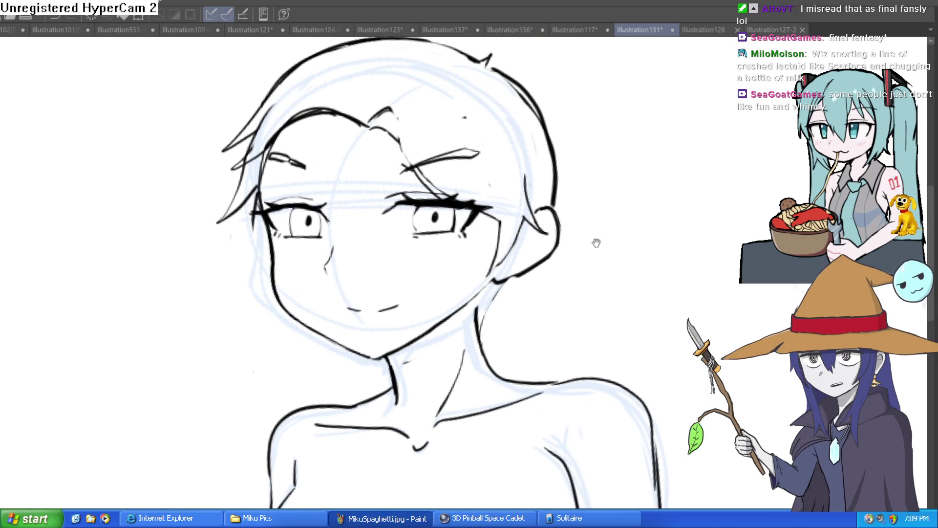
pyautogui.scroll(-3, 596, 243)
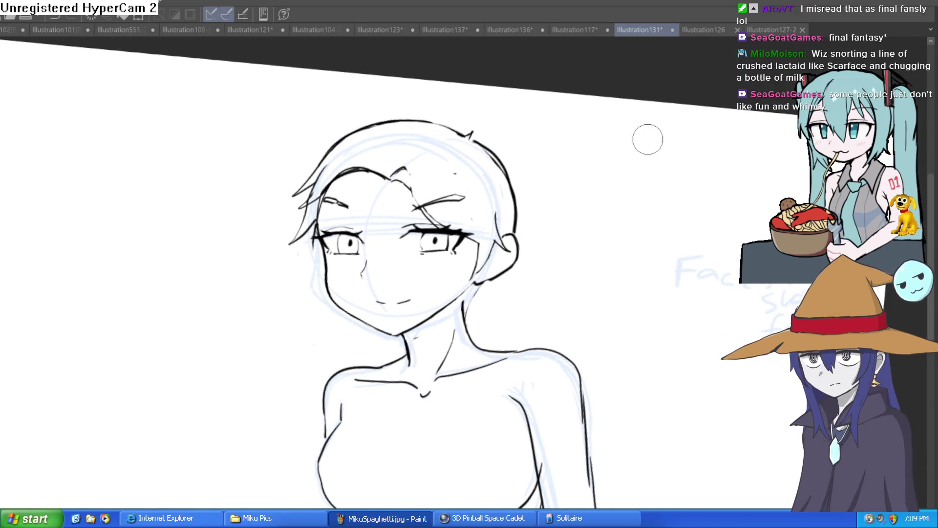
pyautogui.hotkey('ctrl', '@')
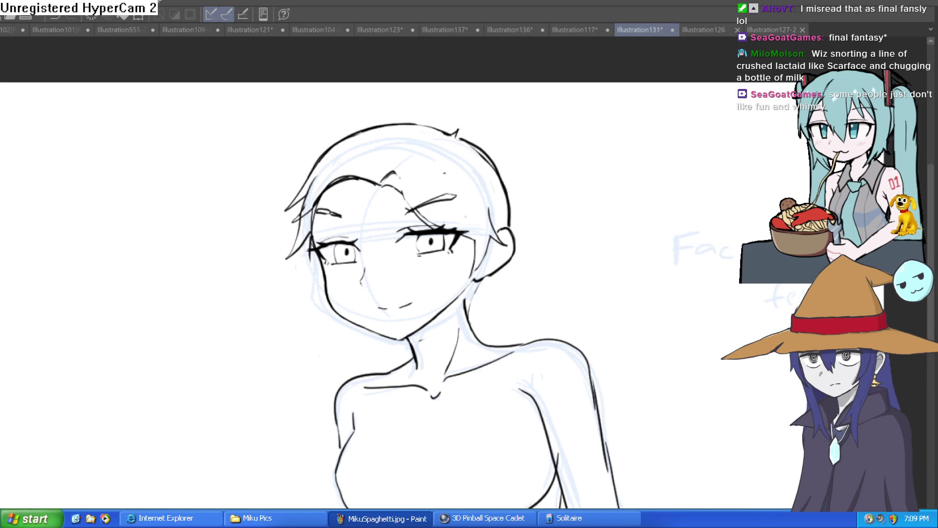
pyautogui.press('h')
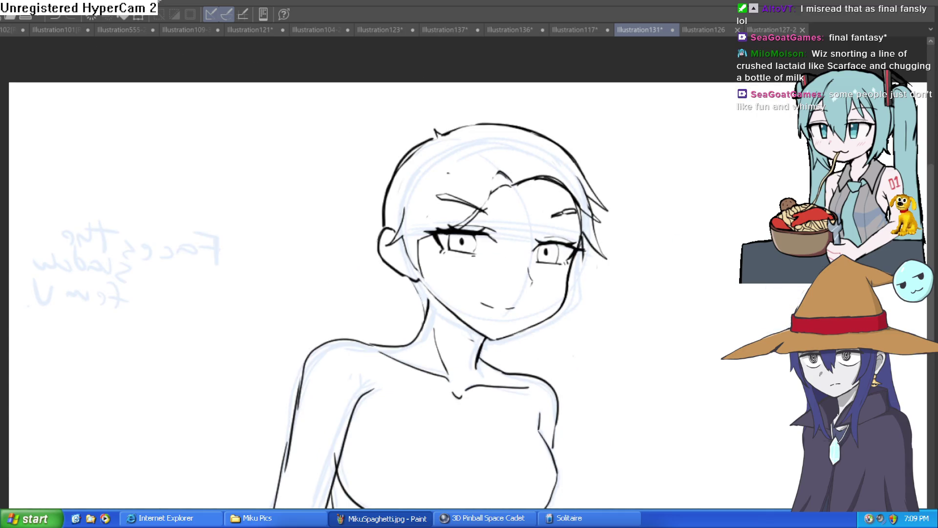
pyautogui.press('h')
pyautogui.scroll(-2, 687, 210)
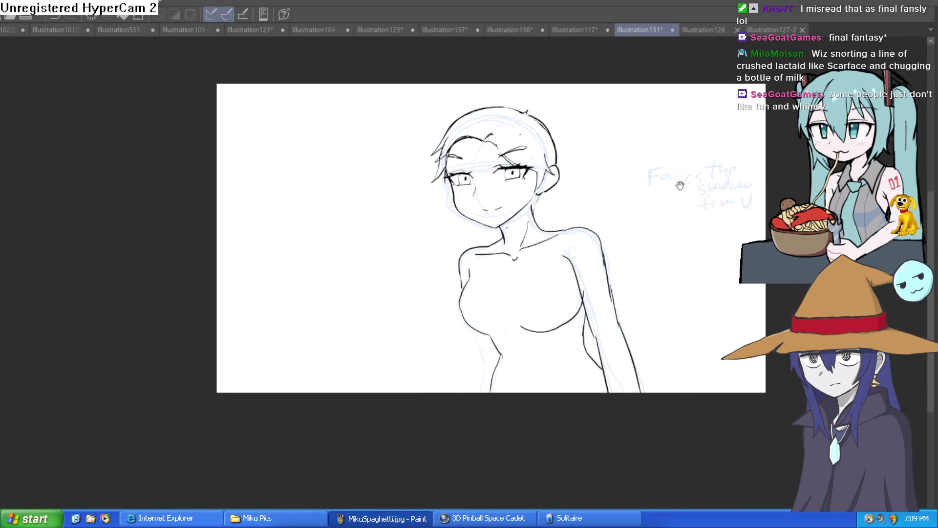
pyautogui.moveTo(680, 185); pyautogui.dragTo(752, 123)
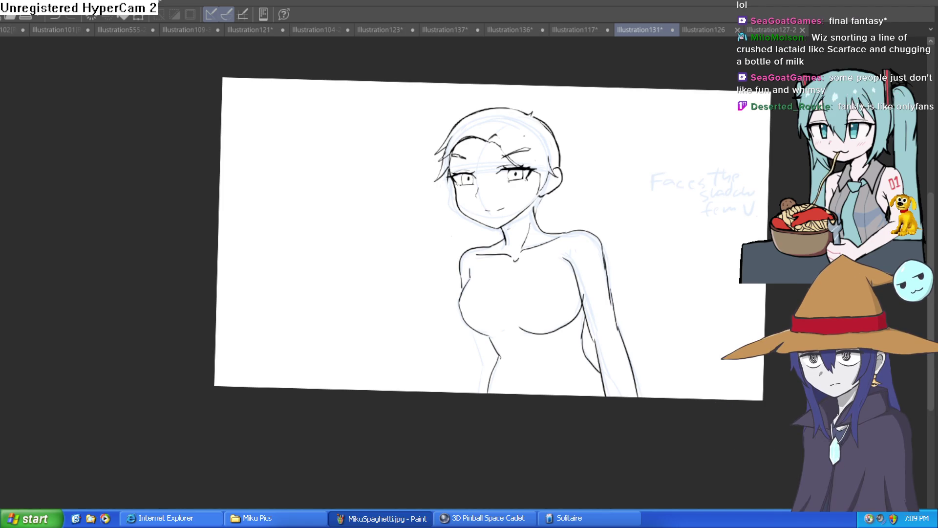
# Step: Extend the left chest contour upward over the blue sketch
pyautogui.scroll(4, 500, 223)
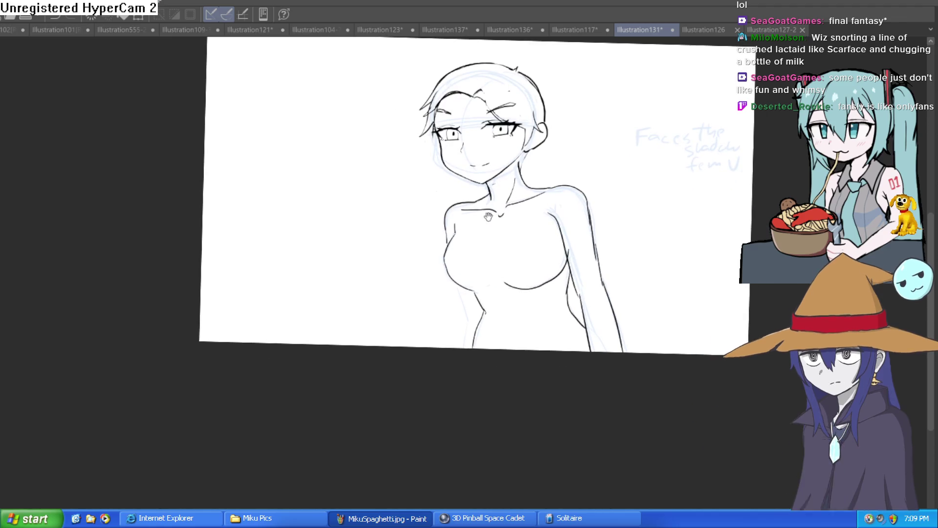
pyautogui.moveTo(501, 223); pyautogui.dragTo(432, 189)
pyautogui.scroll(4, 394, 189)
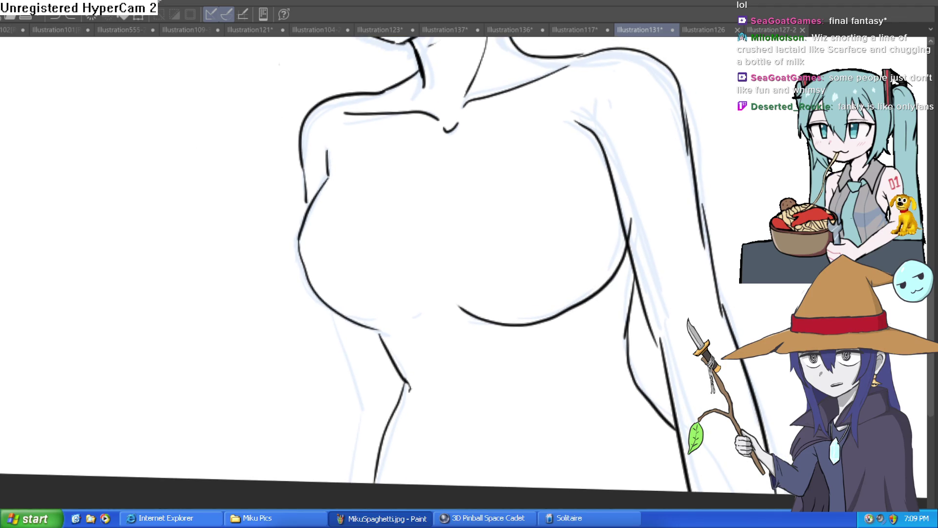
pyautogui.moveTo(362, 184)
pyautogui.mouseDown()
pyautogui.moveTo(345, 215)
pyautogui.moveTo(341, 163)
pyautogui.moveTo(342, 179)
pyautogui.moveTo(324, 169)
pyautogui.mouseUp()
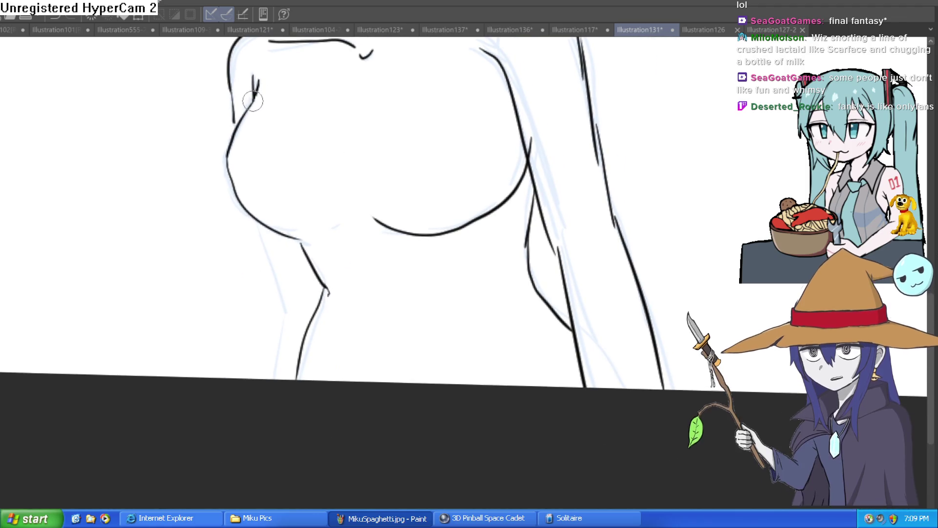
pyautogui.moveTo(259, 97)
pyautogui.mouseDown()
pyautogui.moveTo(222, 190)
pyautogui.moveTo(309, 237)
pyautogui.moveTo(325, 233)
pyautogui.mouseUp()
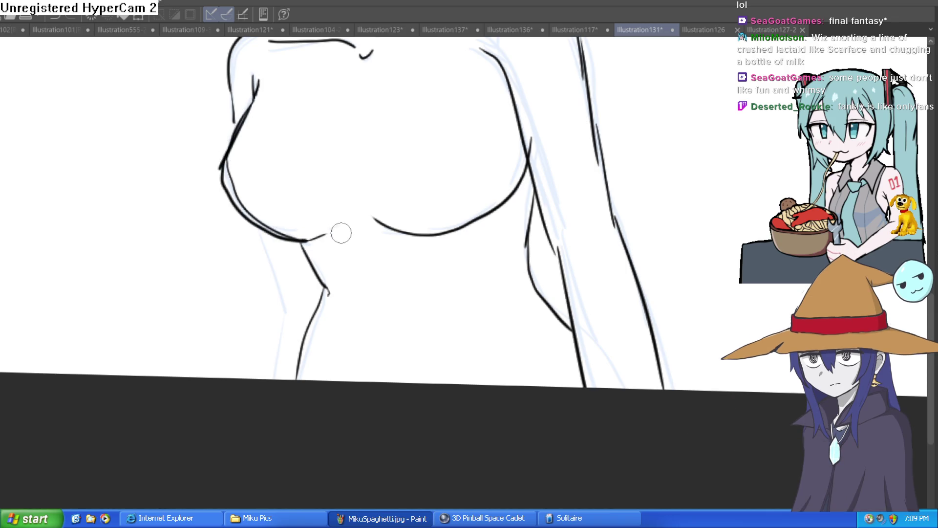
# Step: Ink the armpit, the contour over the shoulder and down the arm, and the upper-arm line
pyautogui.moveTo(477, 230)
pyautogui.mouseDown()
pyautogui.moveTo(440, 252)
pyautogui.moveTo(520, 214)
pyautogui.moveTo(523, 257)
pyautogui.mouseUp()
pyautogui.moveTo(444, 164)
pyautogui.mouseDown()
pyautogui.moveTo(462, 172)
pyautogui.moveTo(446, 165)
pyautogui.mouseUp()
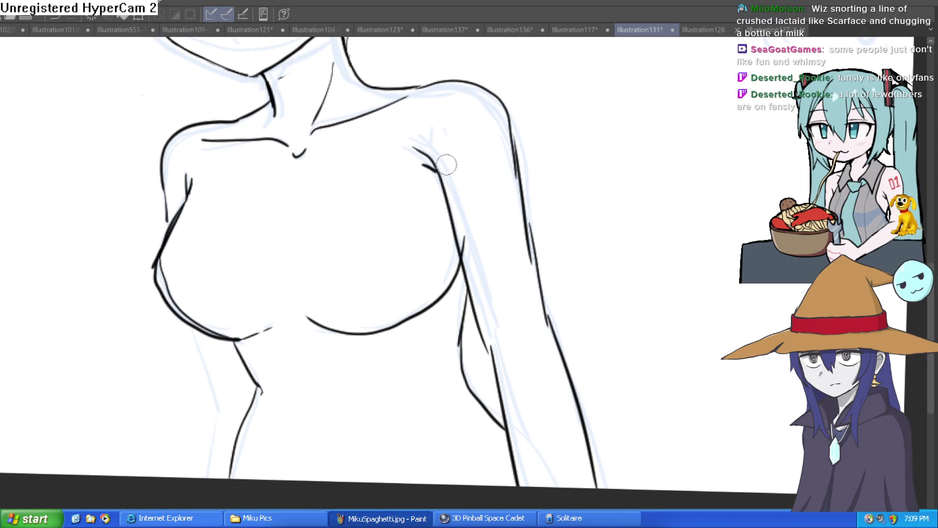
pyautogui.moveTo(501, 94); pyautogui.dragTo(487, 153)
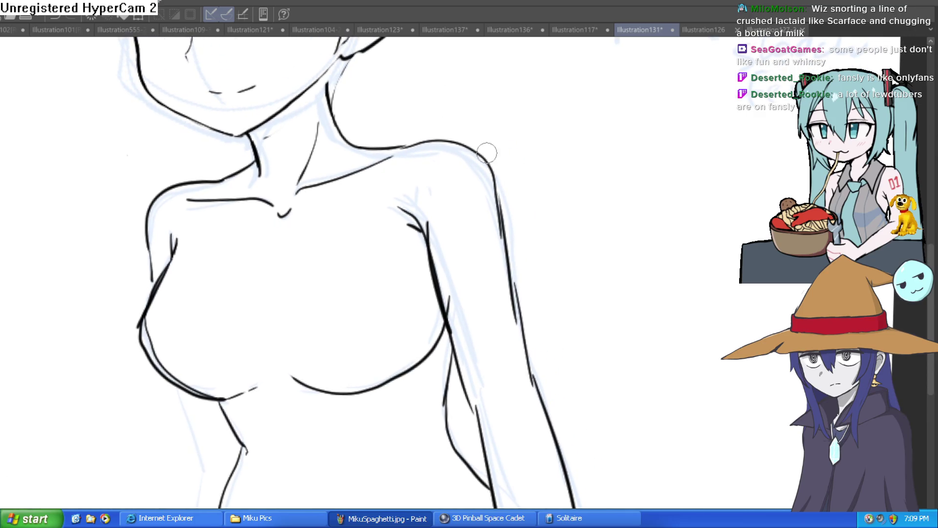
pyautogui.moveTo(401, 147)
pyautogui.mouseDown()
pyautogui.moveTo(430, 141)
pyautogui.moveTo(491, 173)
pyautogui.moveTo(503, 235)
pyautogui.mouseUp()
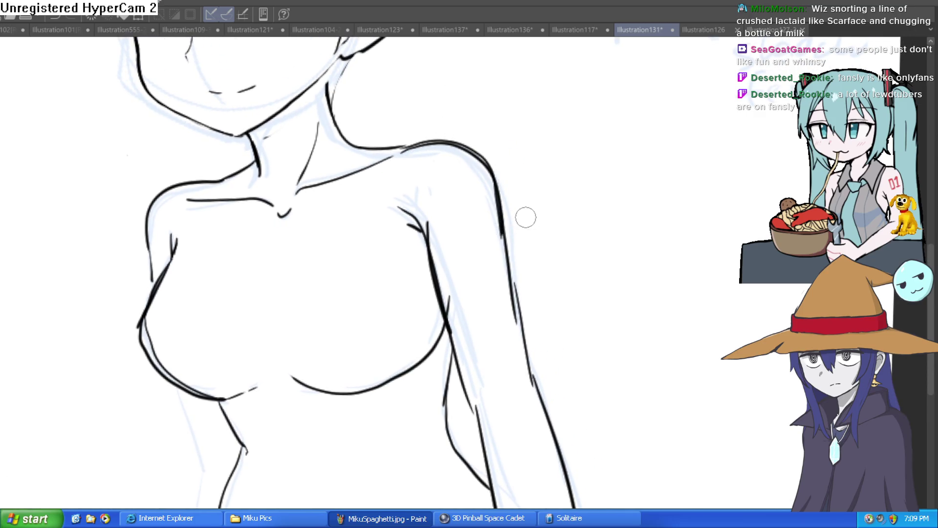
pyautogui.scroll(-3, 523, 230)
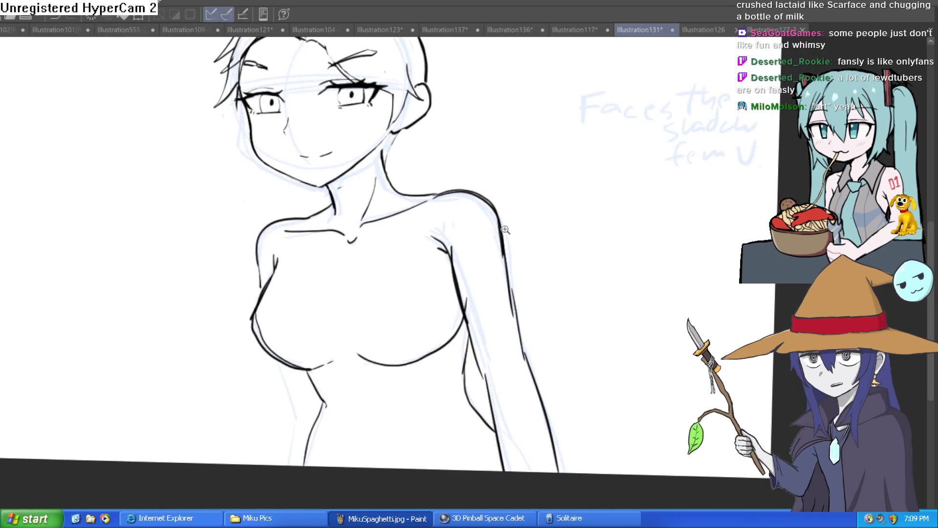
pyautogui.scroll(3, 504, 229)
pyautogui.moveTo(515, 254)
pyautogui.mouseDown()
pyautogui.moveTo(509, 287)
pyautogui.moveTo(522, 218)
pyautogui.moveTo(494, 174)
pyautogui.moveTo(440, 158)
pyautogui.mouseUp()
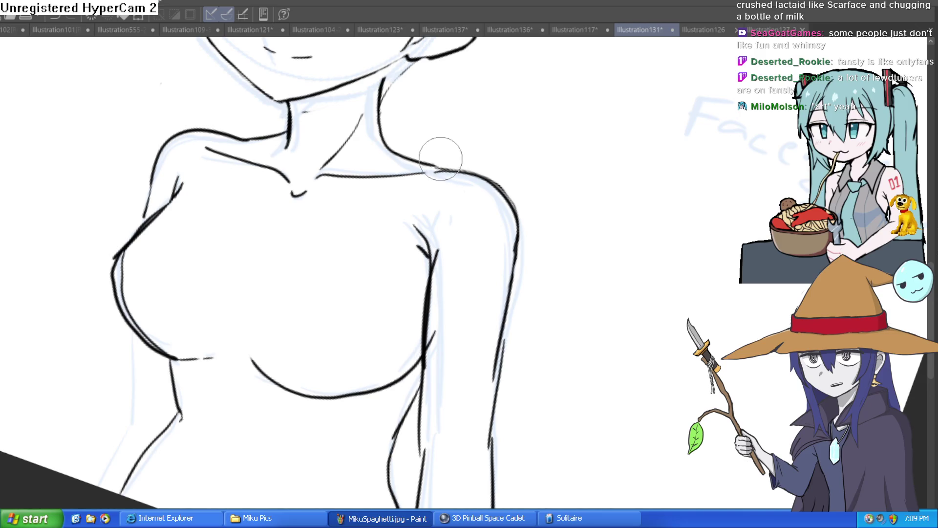
# Step: Trace the inner breast curve and the left breast underside, then erase the doubled upper contour
pyautogui.scroll(-5, 386, 93)
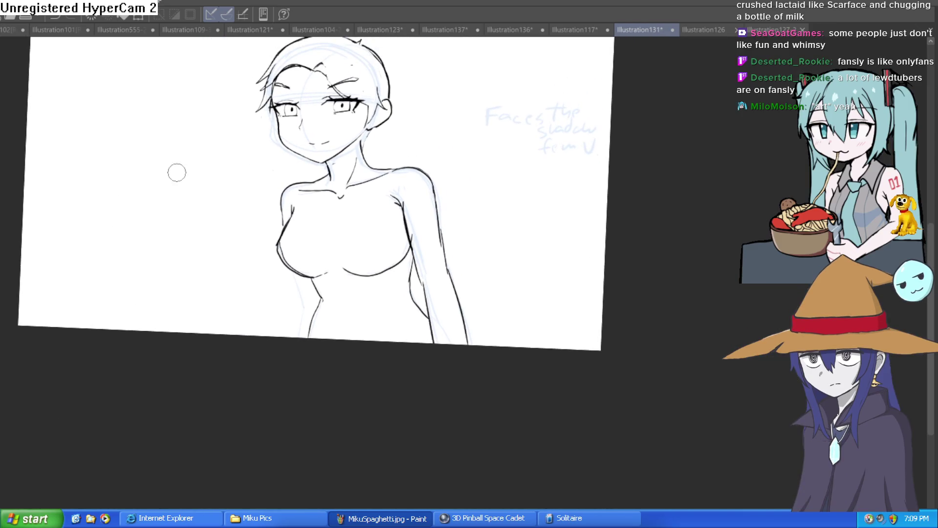
pyautogui.scroll(4, 345, 252)
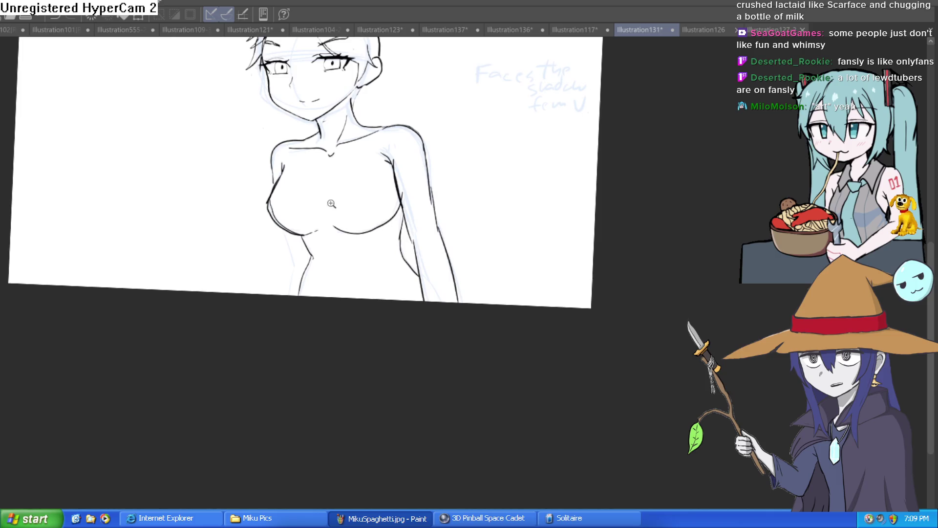
pyautogui.moveTo(341, 165); pyautogui.dragTo(323, 208)
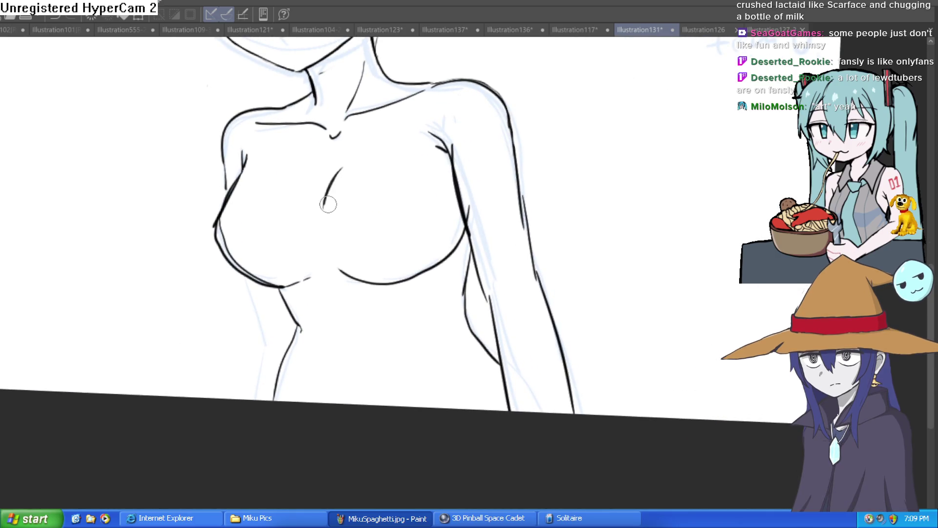
pyautogui.moveTo(381, 165); pyautogui.dragTo(383, 205)
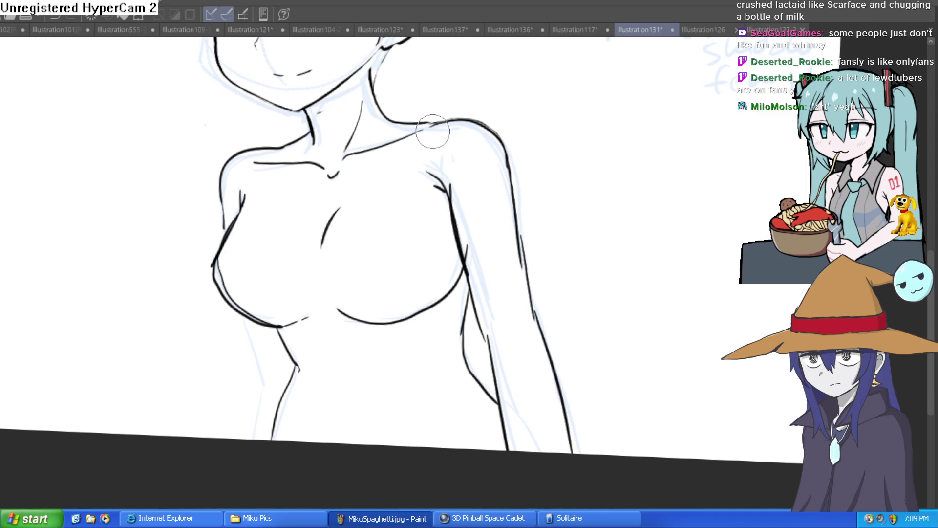
pyautogui.scroll(-3, 508, 175)
pyautogui.moveTo(509, 175); pyautogui.dragTo(482, 171)
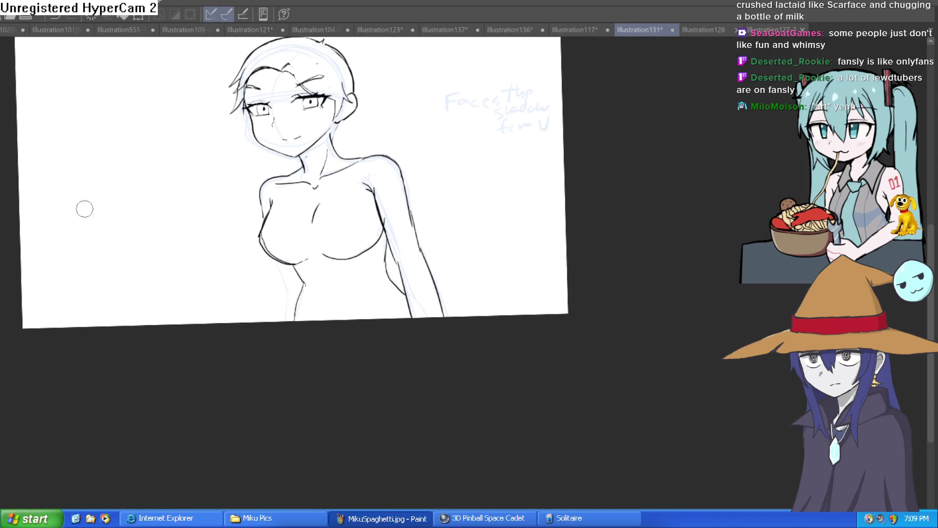
pyautogui.scroll(5, 323, 208)
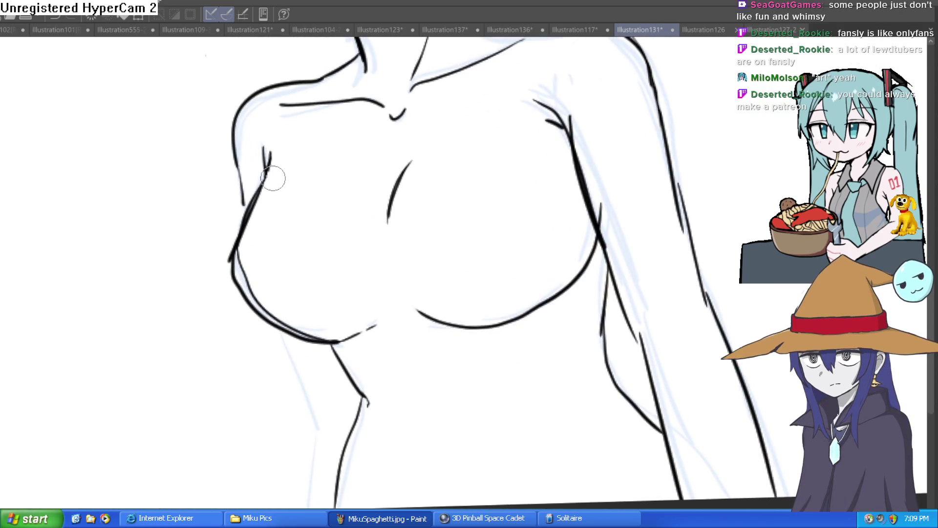
pyautogui.moveTo(251, 211)
pyautogui.mouseDown()
pyautogui.moveTo(237, 240)
pyautogui.moveTo(244, 308)
pyautogui.moveTo(337, 338)
pyautogui.moveTo(378, 320)
pyautogui.moveTo(387, 261)
pyautogui.moveTo(348, 290)
pyautogui.moveTo(509, 272)
pyautogui.moveTo(566, 198)
pyautogui.mouseUp()
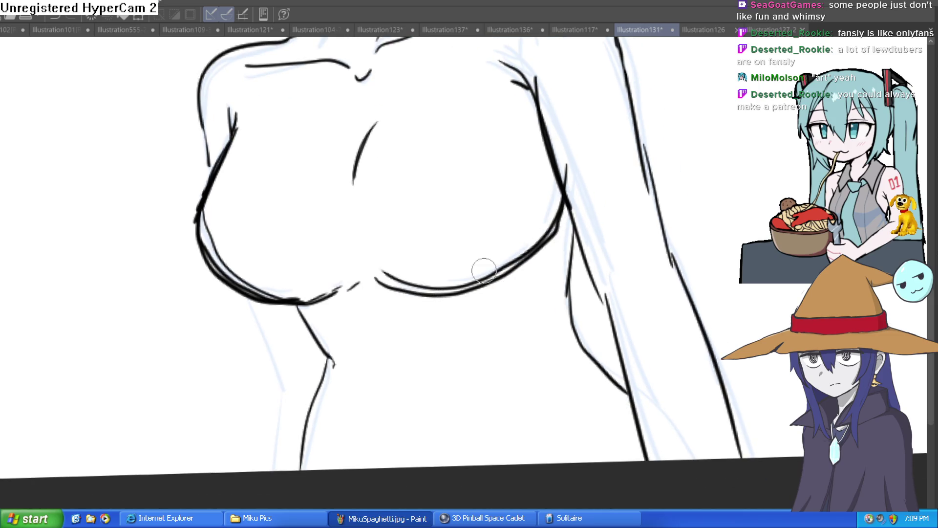
pyautogui.moveTo(353, 224); pyautogui.dragTo(351, 204)
pyautogui.press('e')
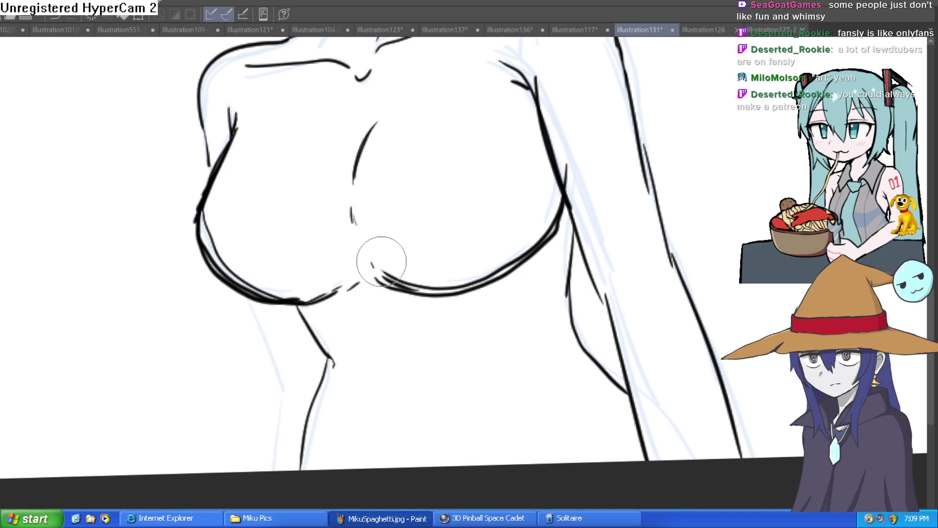
pyautogui.moveTo(379, 256)
pyautogui.mouseDown()
pyautogui.moveTo(448, 282)
pyautogui.moveTo(549, 210)
pyautogui.moveTo(561, 172)
pyautogui.mouseUp()
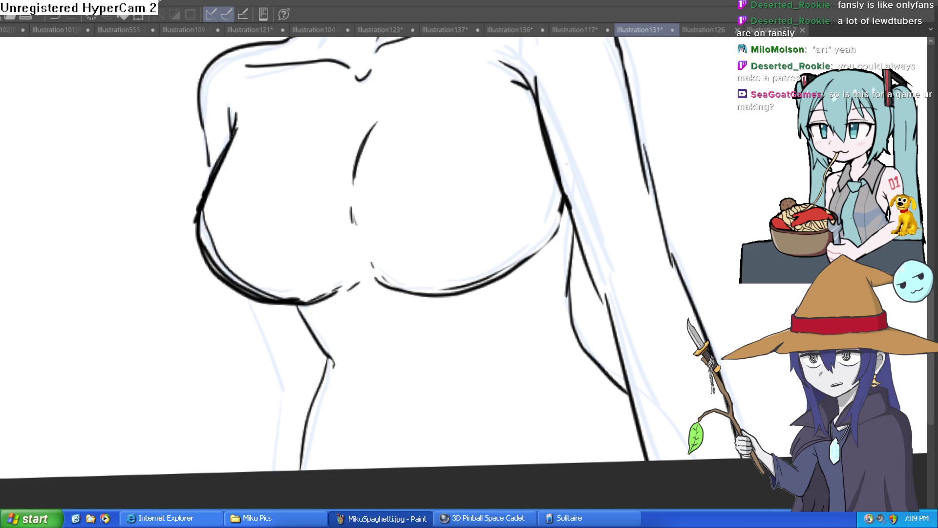
# Step: Rotate and zoom around the chest lines, level the view again, and save with Ctrl+S
pyautogui.moveTo(620, 201); pyautogui.dragTo(593, 277)
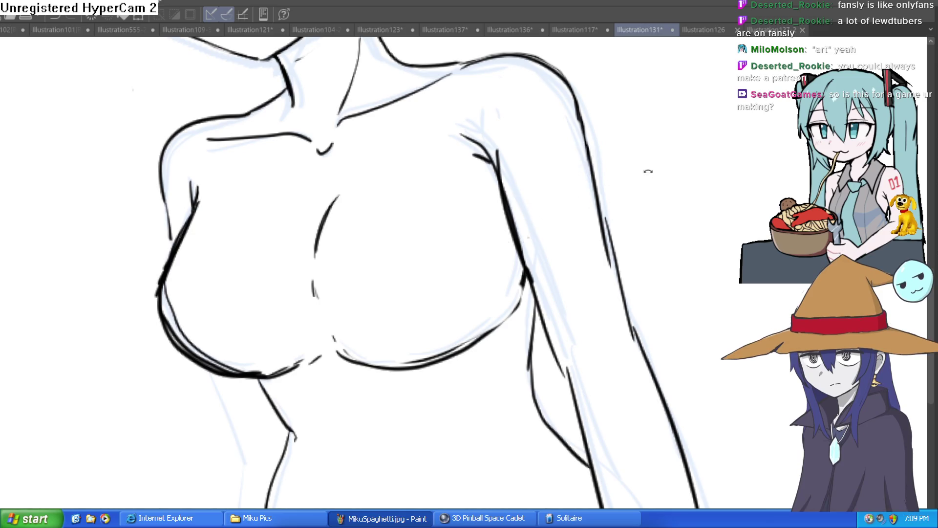
pyautogui.moveTo(650, 168); pyautogui.dragTo(3, 217)
pyautogui.scroll(2, 329, 162)
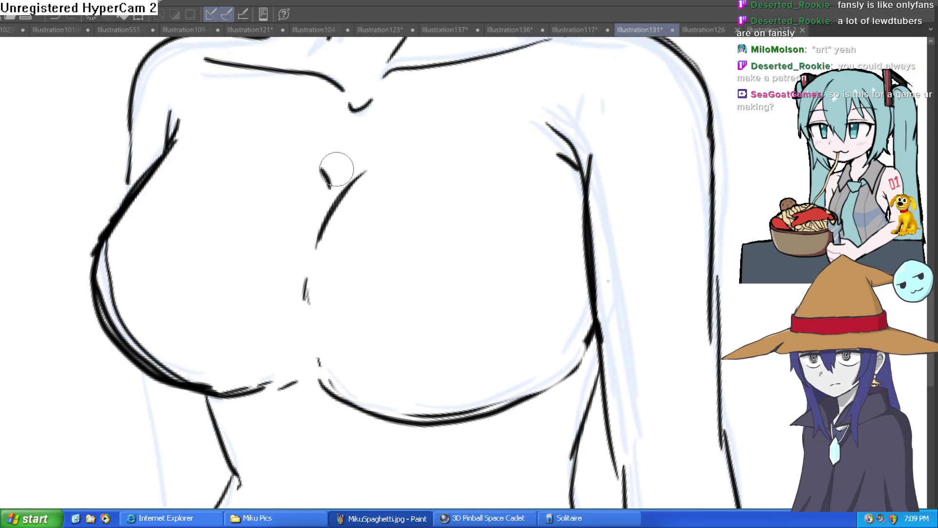
pyautogui.scroll(-5, 381, 164)
pyautogui.moveTo(469, 205)
pyautogui.mouseDown()
pyautogui.moveTo(519, 245)
pyautogui.moveTo(516, 228)
pyautogui.mouseUp()
pyautogui.hotkey('ctrl', '@')
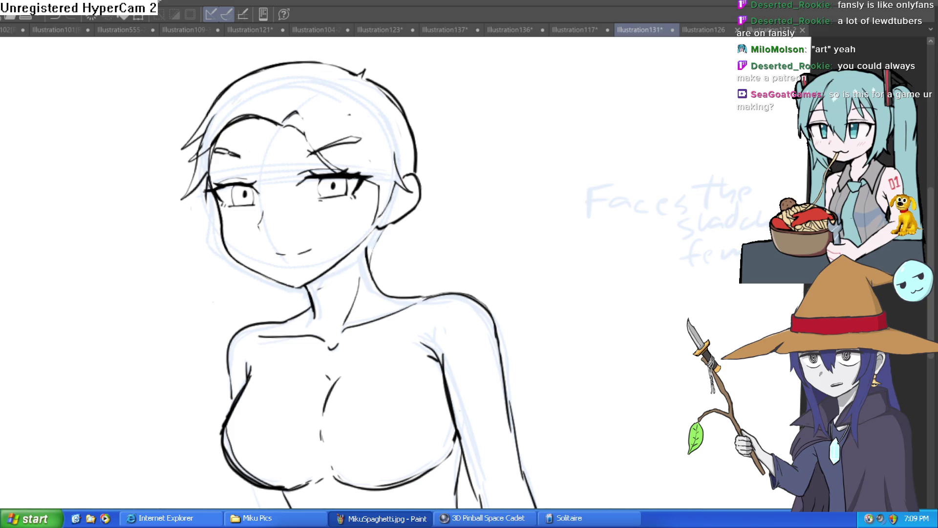
pyautogui.hotkey('ctrl', 's')
# Step: In Construct 3, select the Nixie sprite and set its Angle to 0.1°
pyautogui.hotkey('alt', 'Tab')
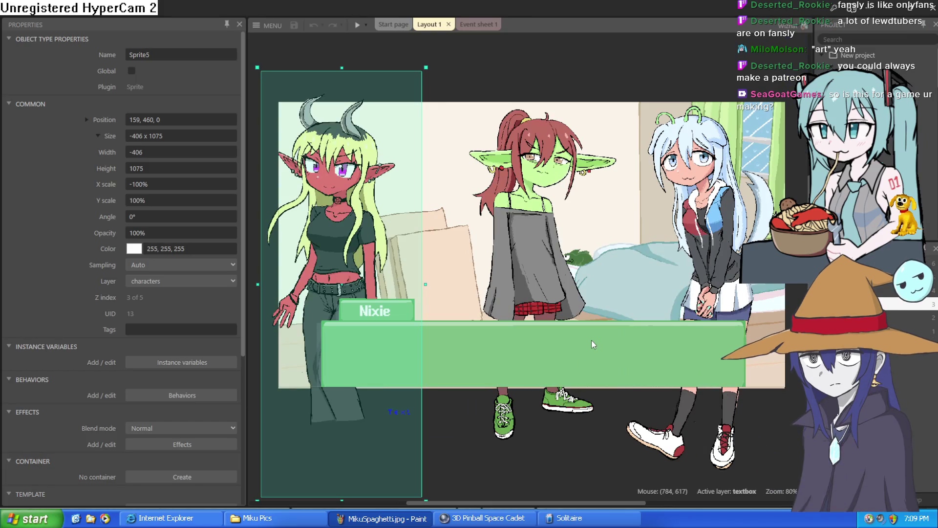
pyautogui.scroll(1, 578, 352)
pyautogui.click(545, 254)
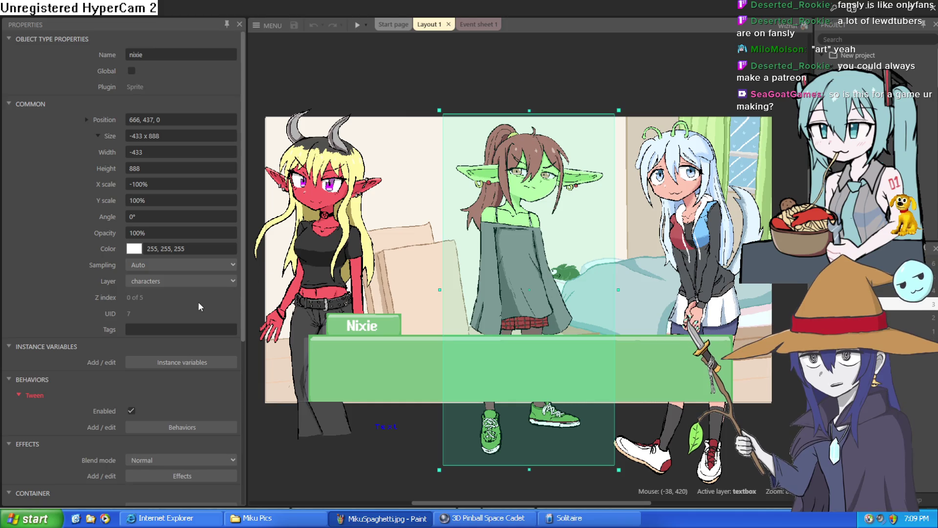
pyautogui.scroll(-5, 188, 220)
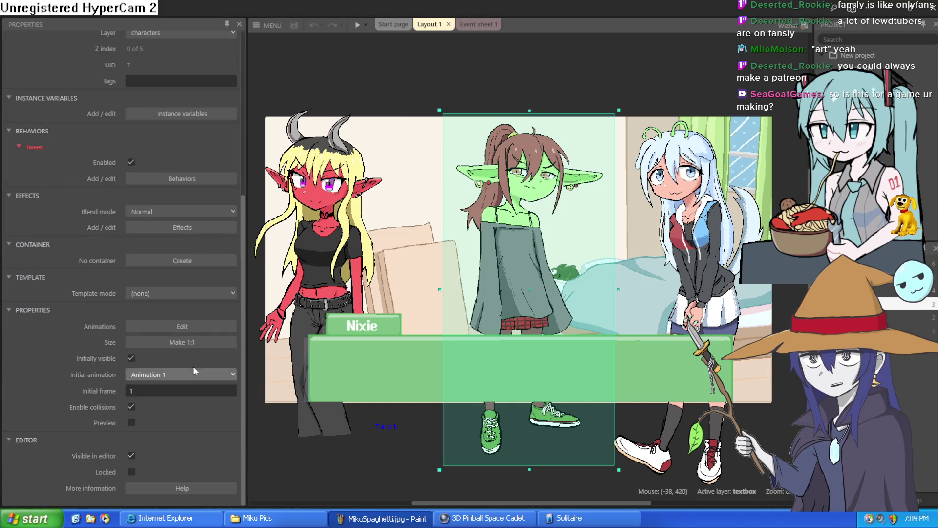
pyautogui.scroll(5, 216, 317)
pyautogui.scroll(1, 216, 318)
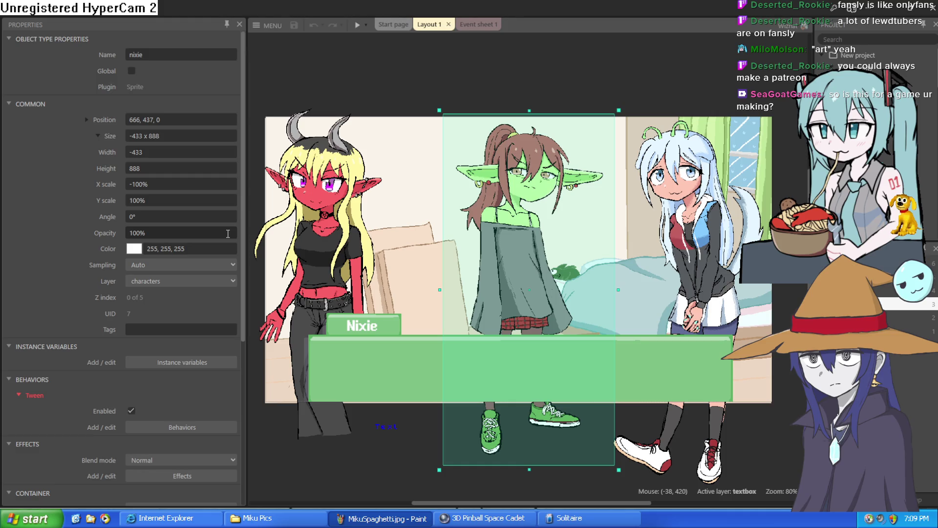
pyautogui.click(165, 215)
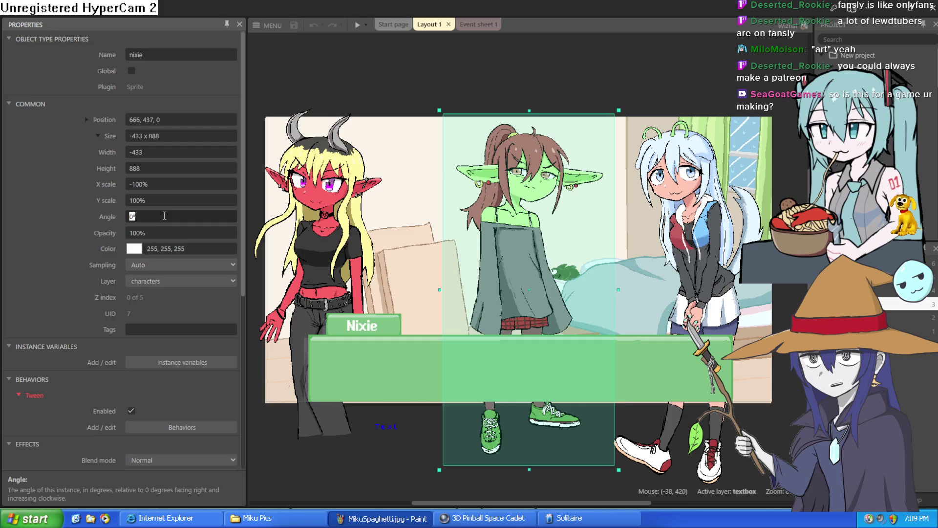
pyautogui.write('.1')
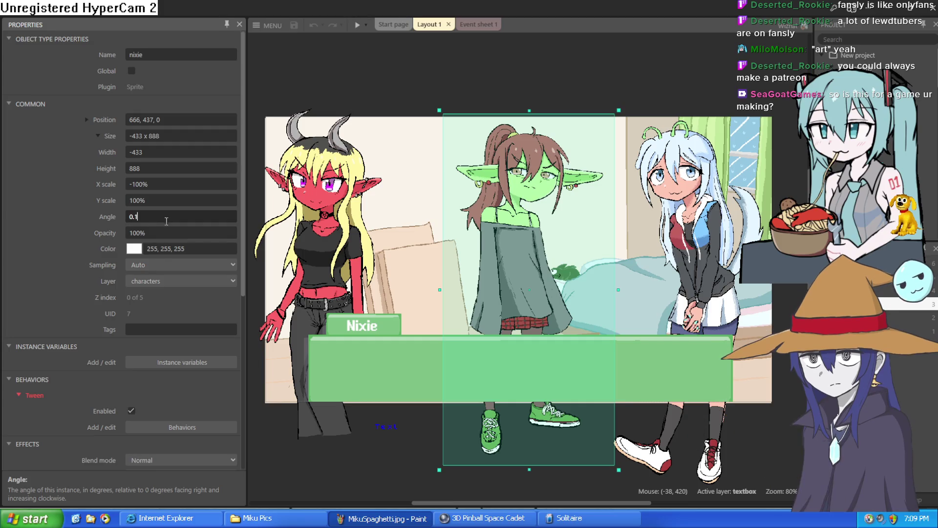
pyautogui.press('Tab')
# Step: Run the game preview, advance through the opening dialogue lines, then exit and close it
pyautogui.click(66, 244)
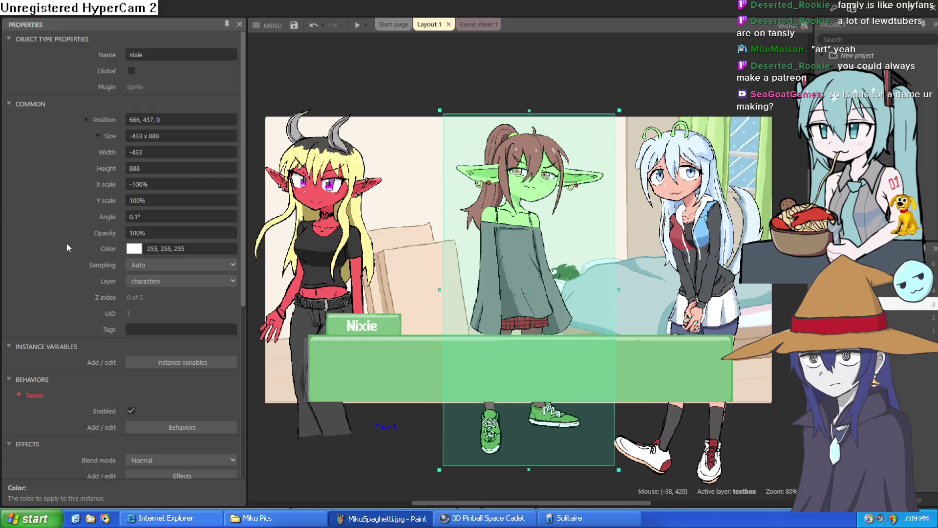
pyautogui.click(356, 25)
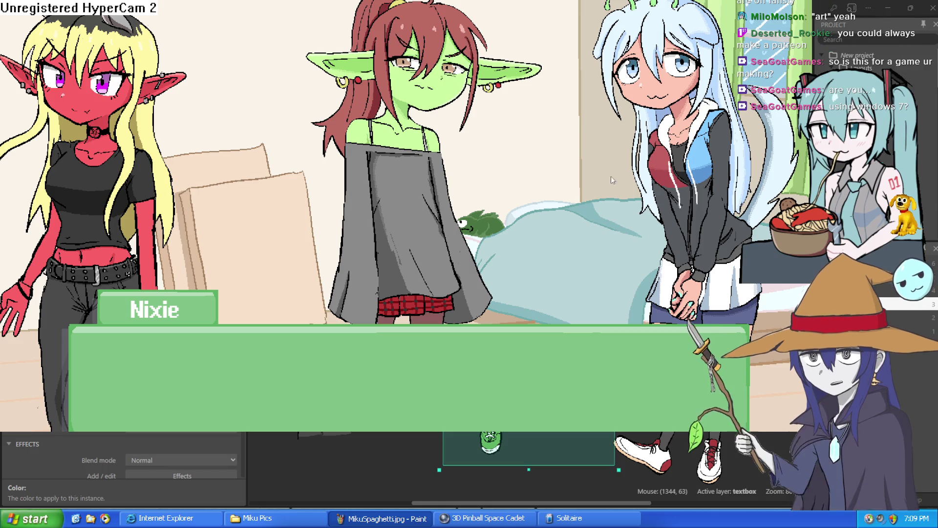
pyautogui.click(367, 202)
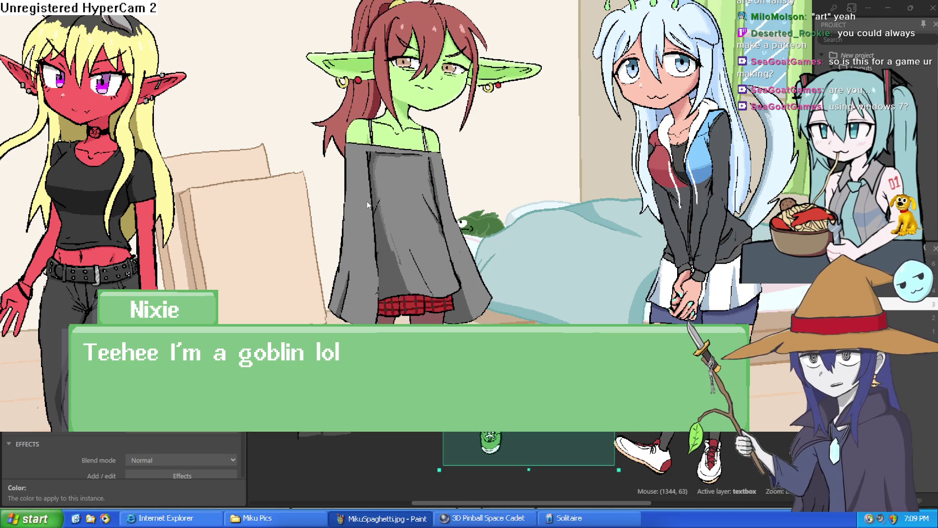
pyautogui.click(366, 202)
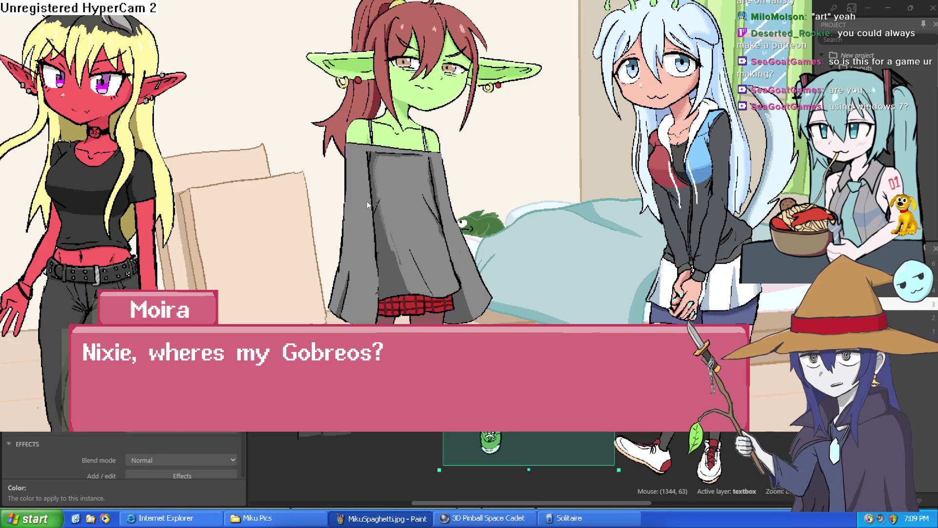
pyautogui.click(366, 201)
pyautogui.press('Escape')
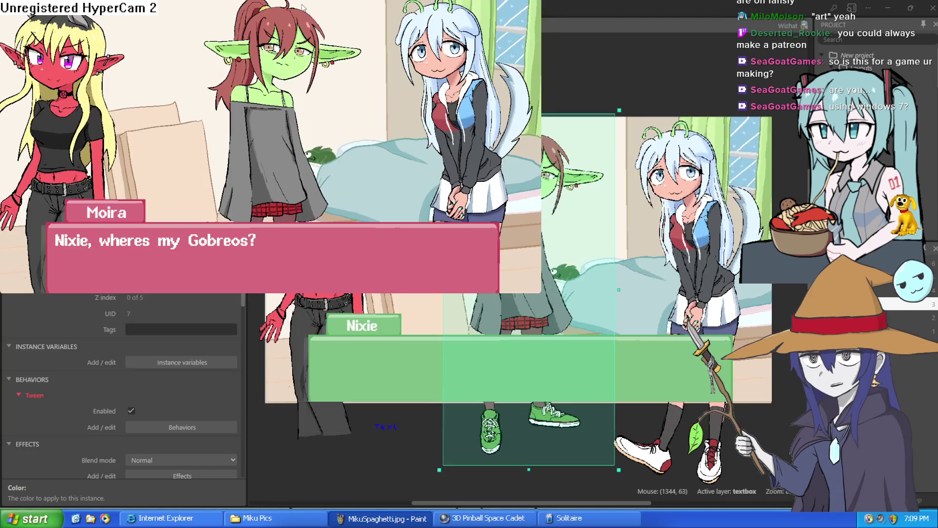
pyautogui.hotkey('alt', 'Tab')
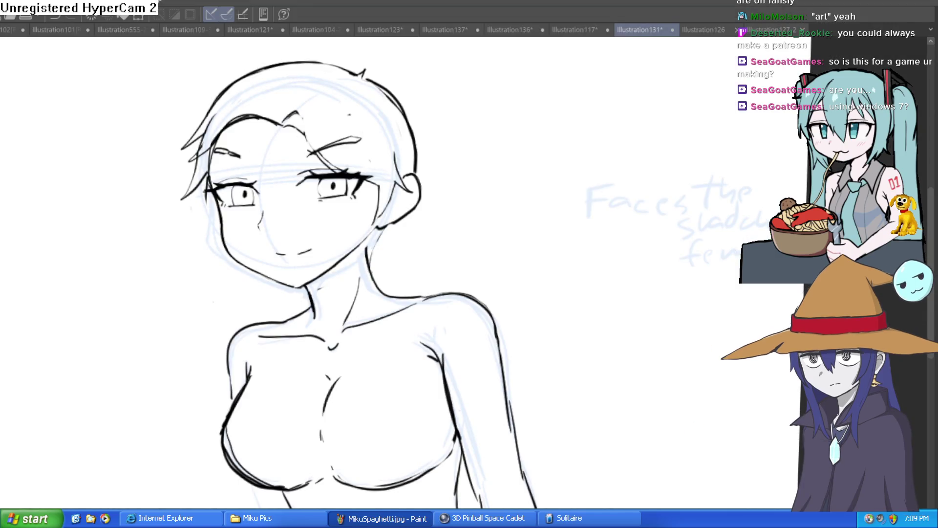
# Step: Flip through the lineup, fox girl and horned girl illustrations, ending back on the lineup
pyautogui.click(119, 30)
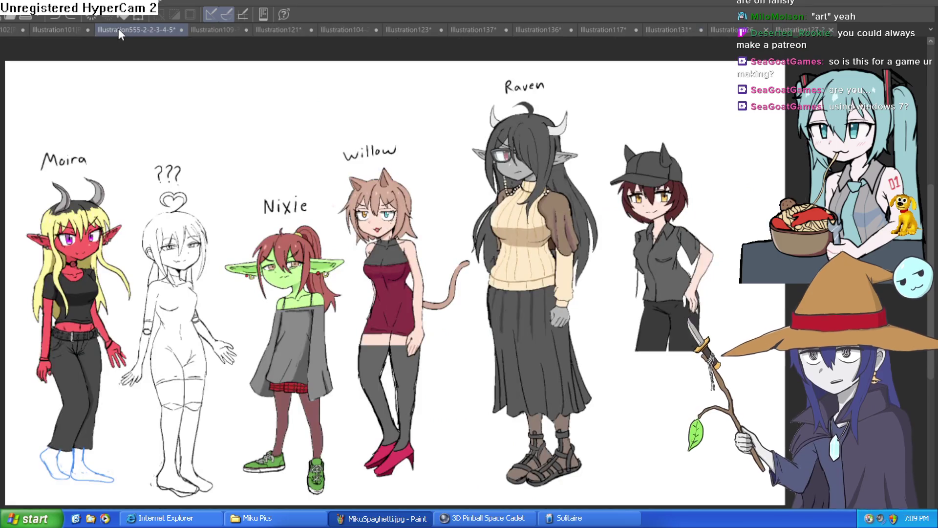
pyautogui.click(15, 29)
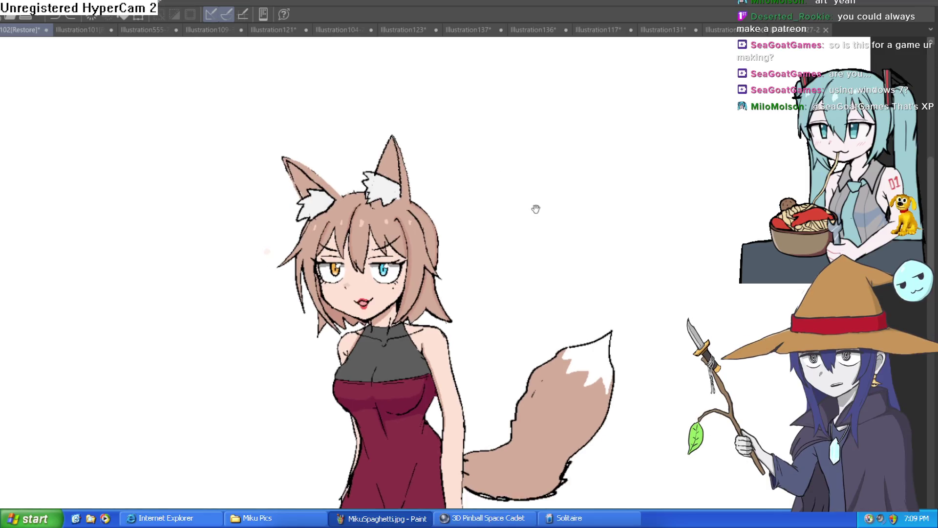
pyautogui.moveTo(540, 175); pyautogui.dragTo(532, 229)
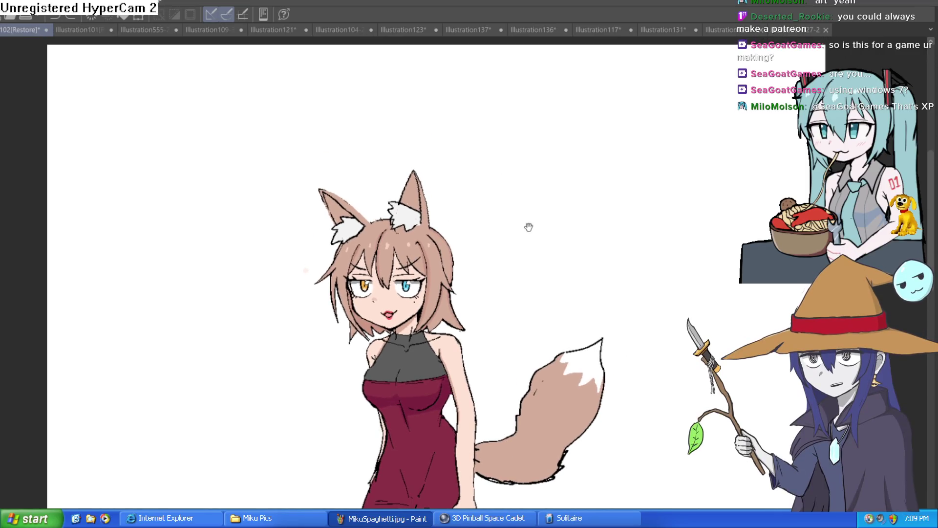
pyautogui.click(100, 30)
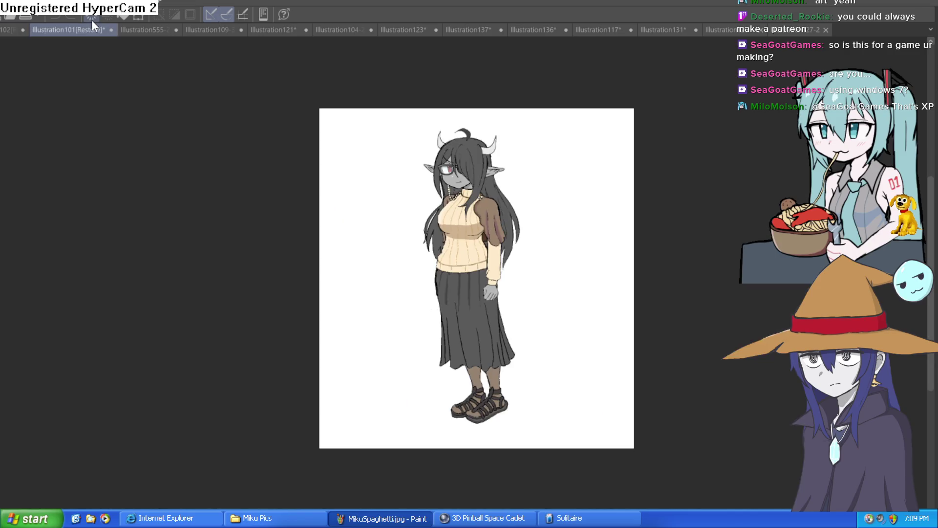
pyautogui.click(146, 29)
# Step: Pan across Raven, Willow and the capped girl, then show the Misty illustration with the view level
pyautogui.moveTo(591, 177)
pyautogui.mouseDown()
pyautogui.moveTo(376, 128)
pyautogui.moveTo(244, 216)
pyautogui.mouseUp()
pyautogui.scroll(-3, 619, 230)
pyautogui.scroll(1, 618, 231)
pyautogui.scroll(2, 618, 230)
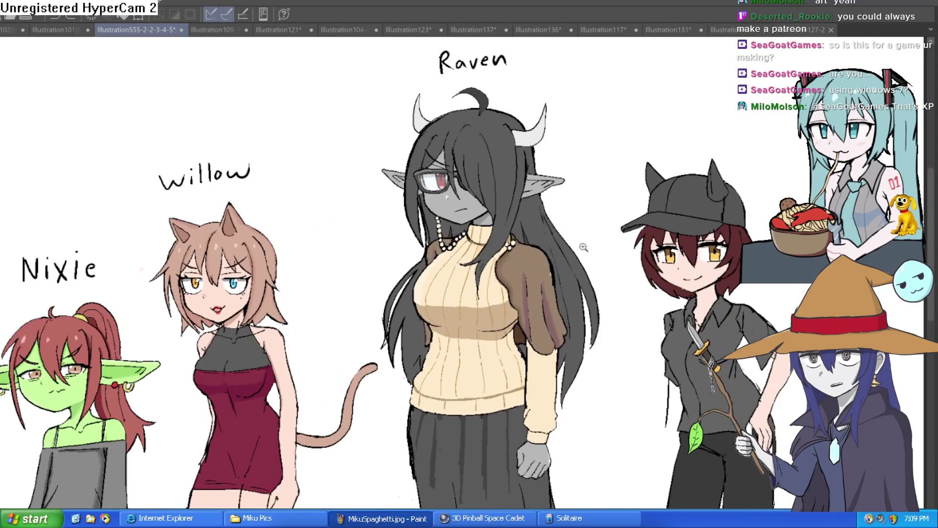
pyautogui.moveTo(618, 231)
pyautogui.mouseDown()
pyautogui.moveTo(553, 196)
pyautogui.moveTo(550, 234)
pyautogui.mouseUp()
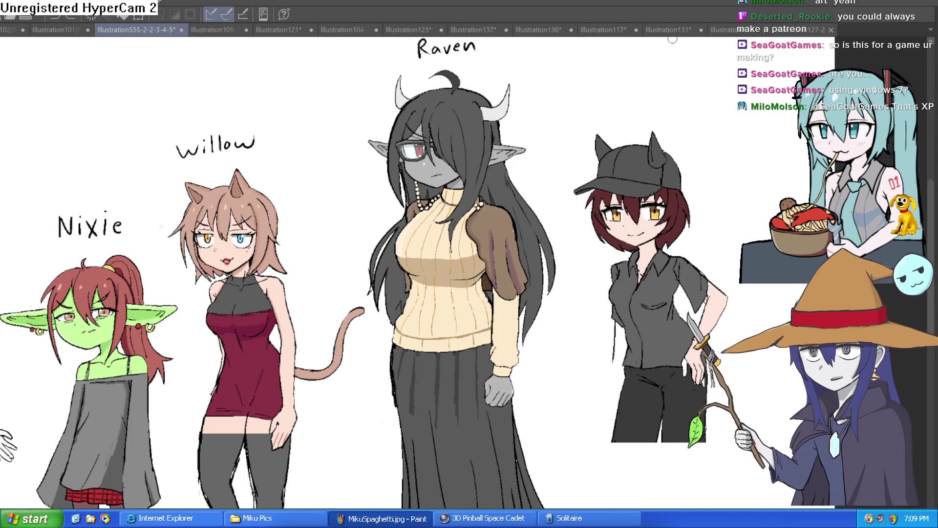
pyautogui.moveTo(493, 49); pyautogui.dragTo(248, 40)
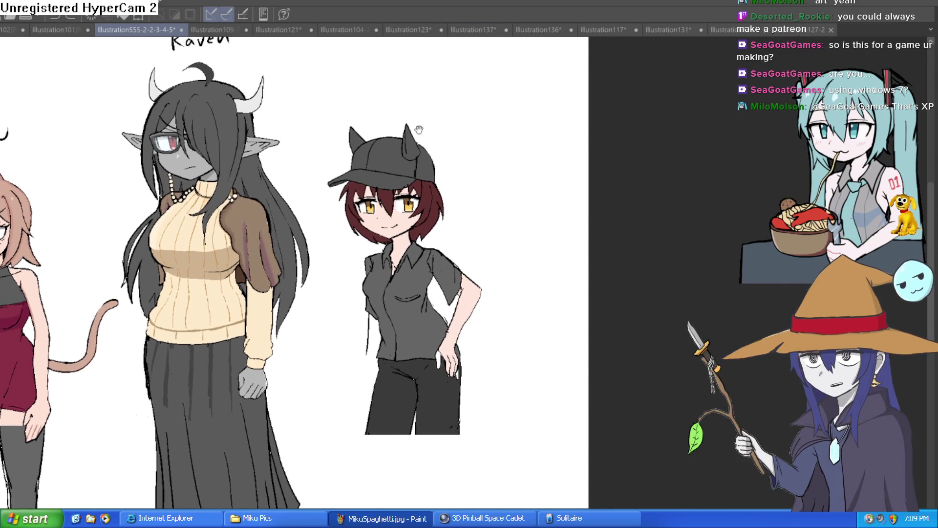
pyautogui.click(229, 29)
pyautogui.moveTo(460, 139)
pyautogui.mouseDown()
pyautogui.moveTo(491, 151)
pyautogui.moveTo(480, 141)
pyautogui.moveTo(478, 153)
pyautogui.moveTo(481, 123)
pyautogui.mouseUp()
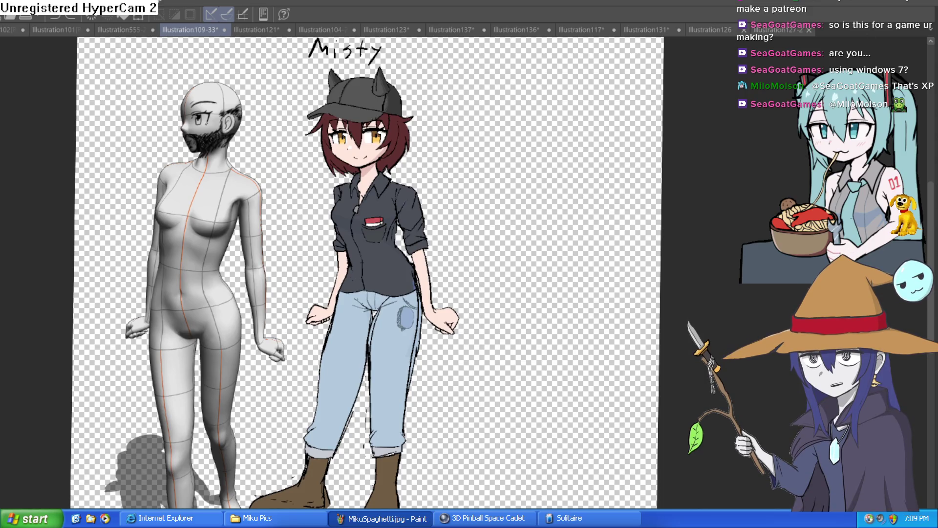
pyautogui.scroll(3, 389, 193)
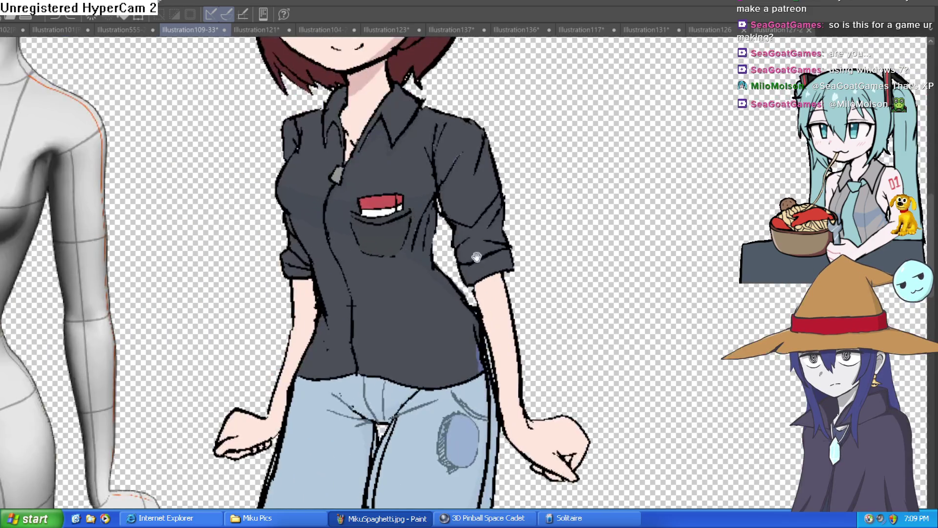
pyautogui.scroll(3, 465, 270)
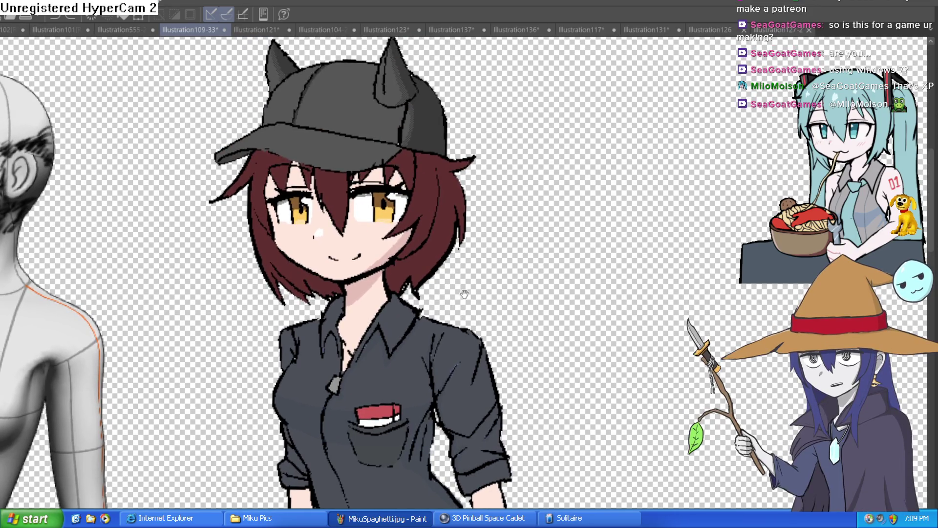
pyautogui.scroll(-3, 516, 259)
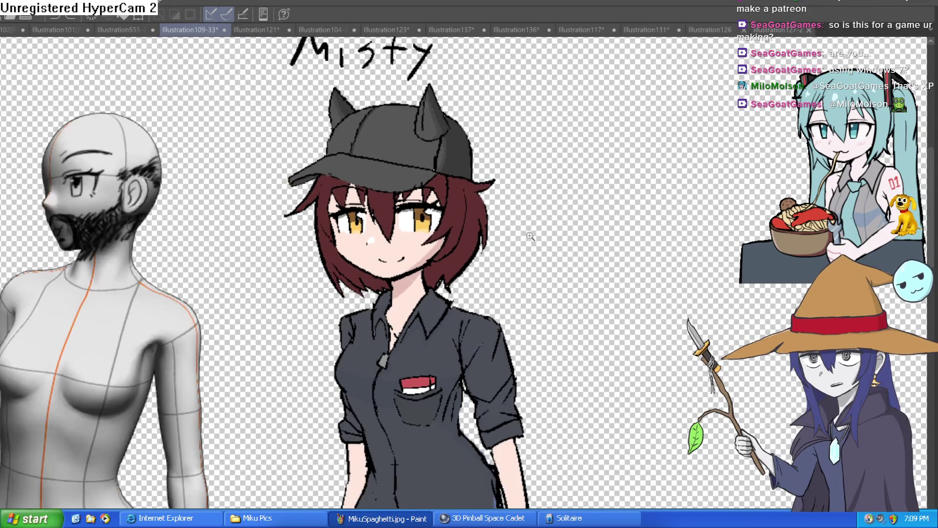
pyautogui.keyDown('ctrl'); pyautogui.click(532, 261); pyautogui.keyUp('ctrl')
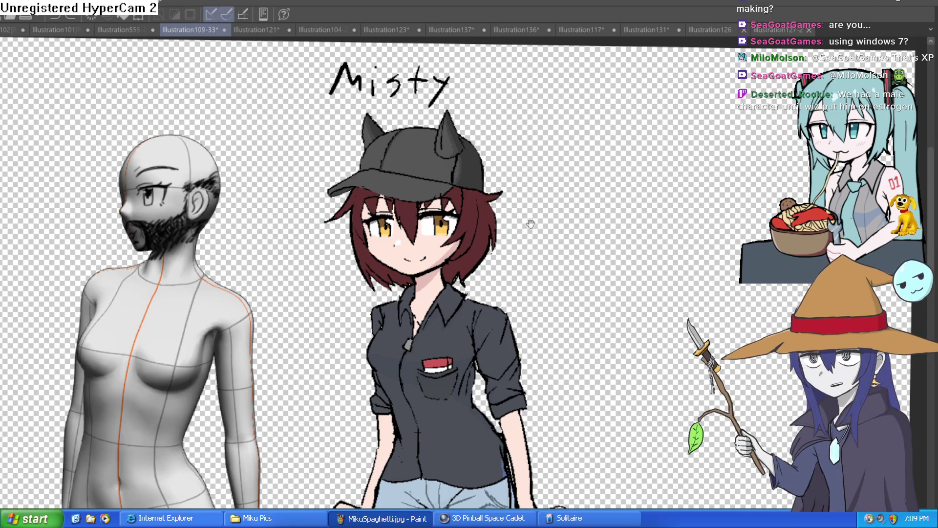
pyautogui.moveTo(530, 224); pyautogui.dragTo(537, 142)
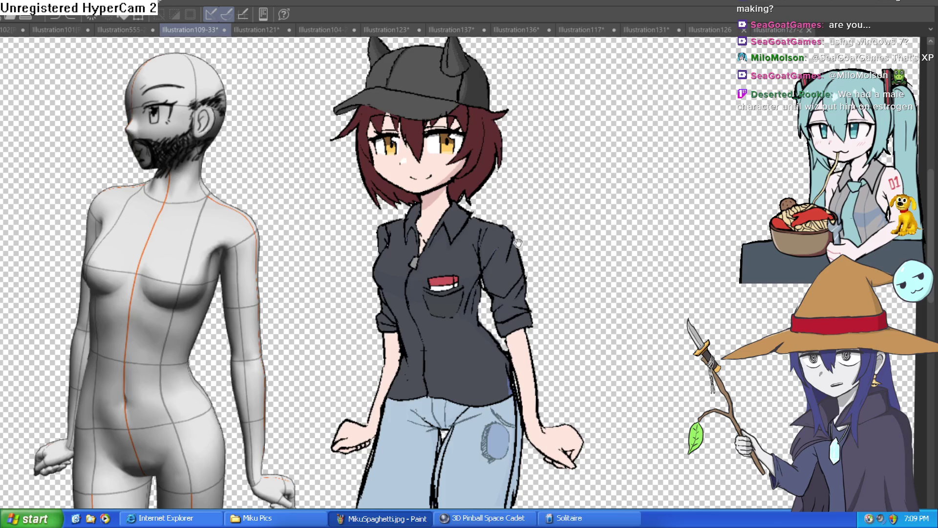
pyautogui.moveTo(518, 244); pyautogui.dragTo(518, 265)
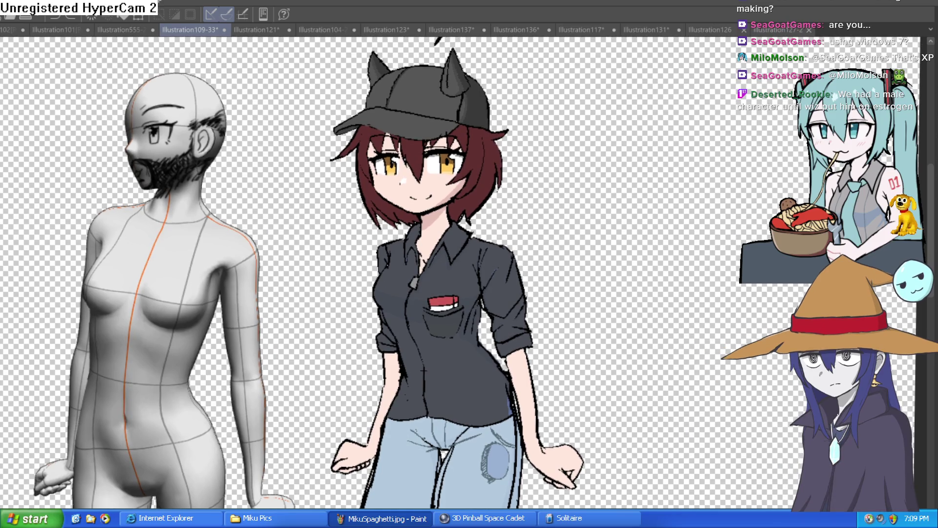
pyautogui.press('h')
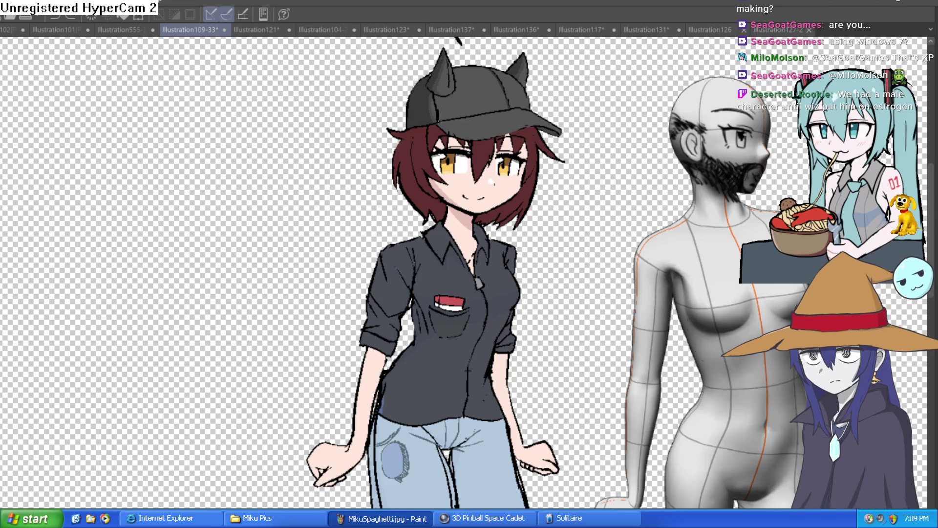
pyautogui.press('h')
pyautogui.press('h')
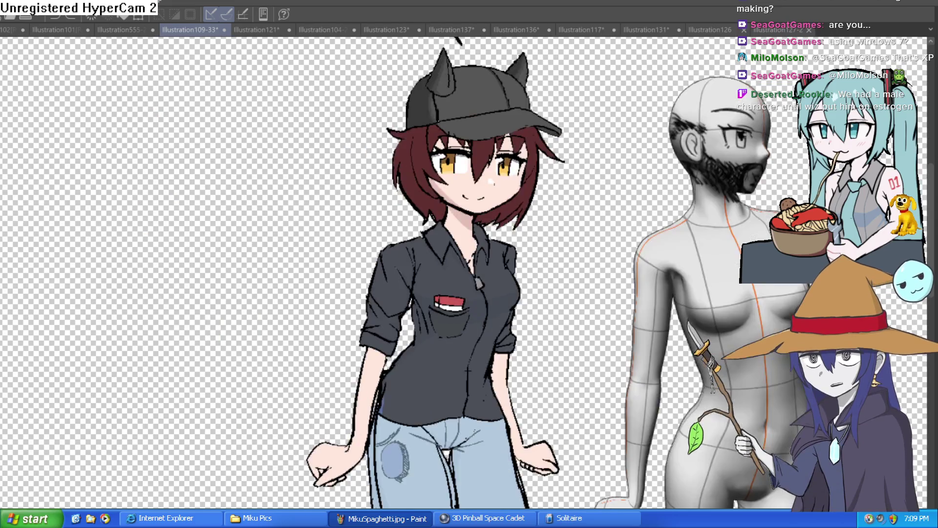
pyautogui.press('h')
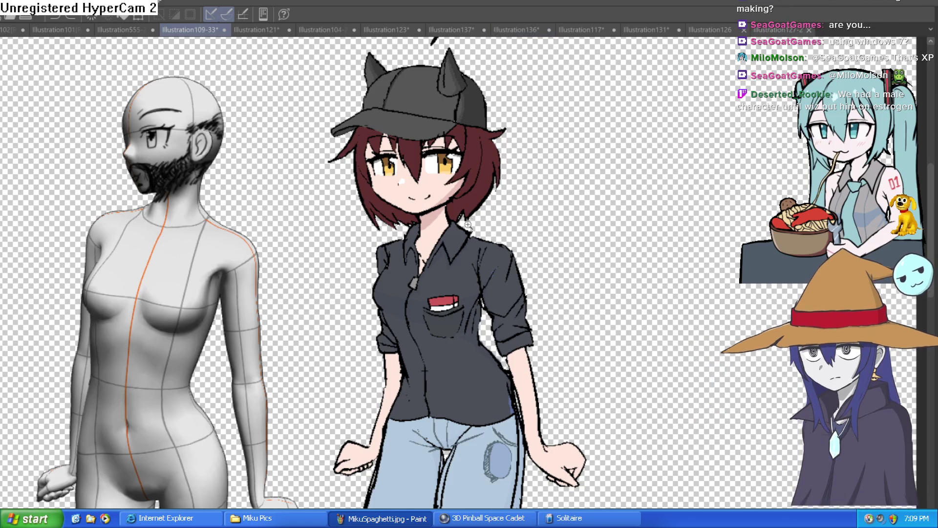
pyautogui.scroll(3, 469, 242)
pyautogui.scroll(-2, 488, 292)
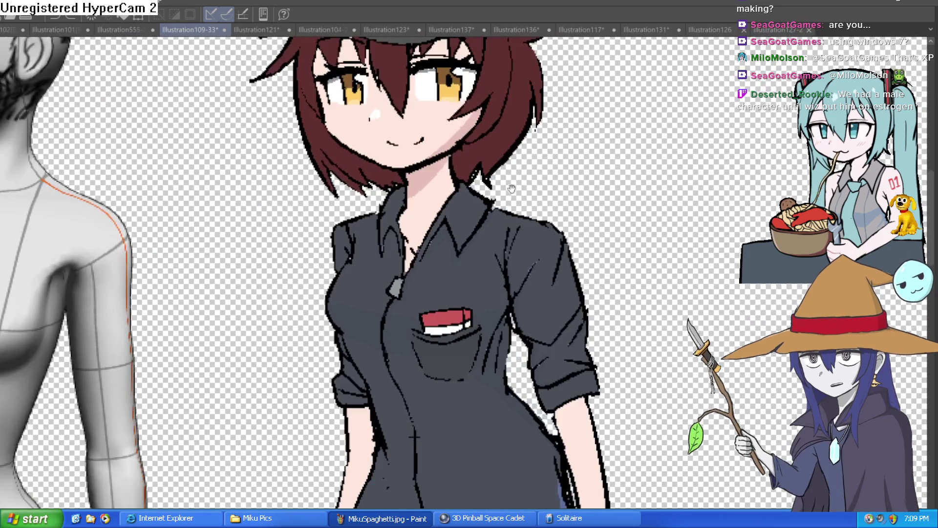
pyautogui.moveTo(488, 292); pyautogui.dragTo(516, 164)
pyautogui.scroll(2, 504, 197)
pyautogui.scroll(2, 498, 237)
pyautogui.scroll(-3, 516, 164)
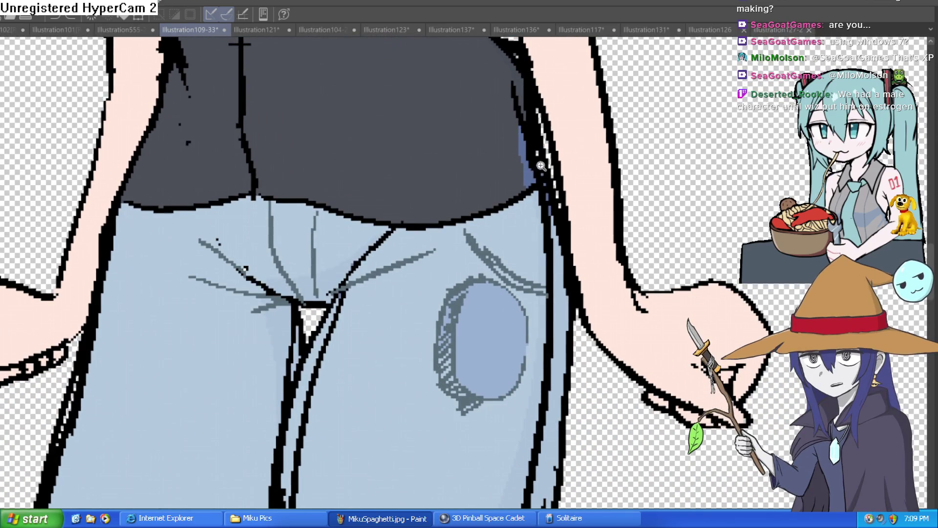
pyautogui.scroll(1, 577, 266)
pyautogui.scroll(-3, 577, 266)
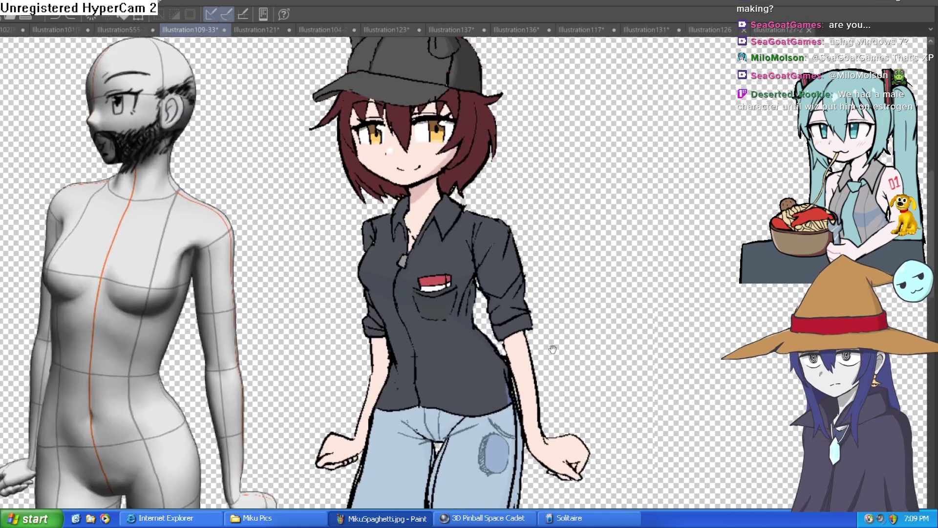
pyautogui.scroll(1, 540, 295)
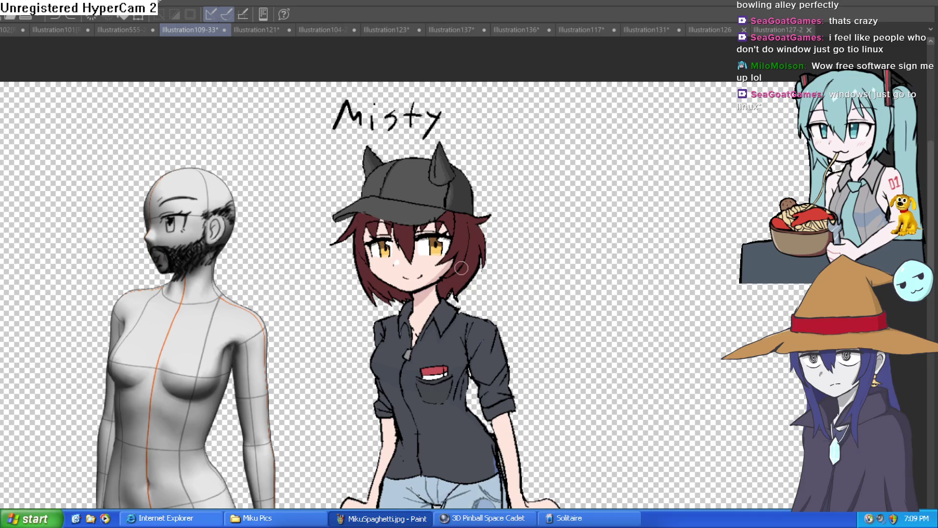
# Step: Return to Illustration131 and redraw the lower curve and left outline of the chest
pyautogui.click(696, 29)
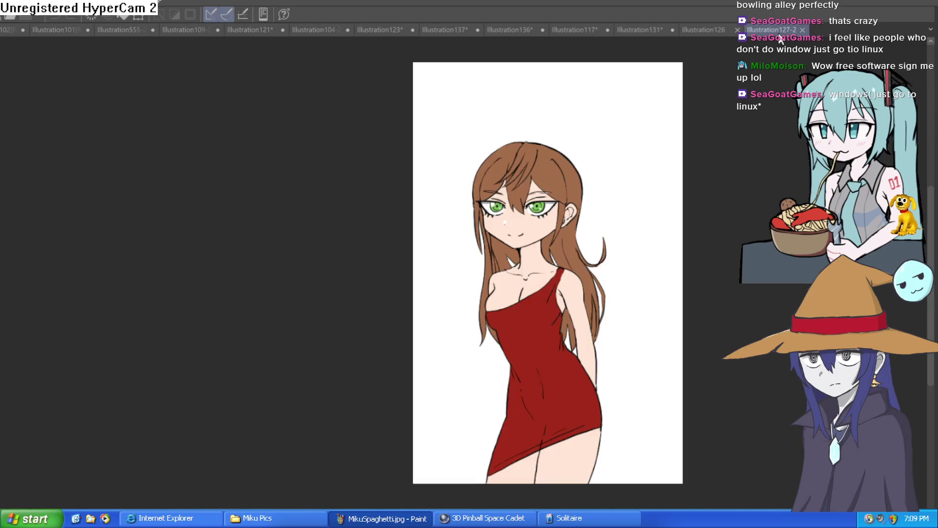
pyautogui.click(647, 30)
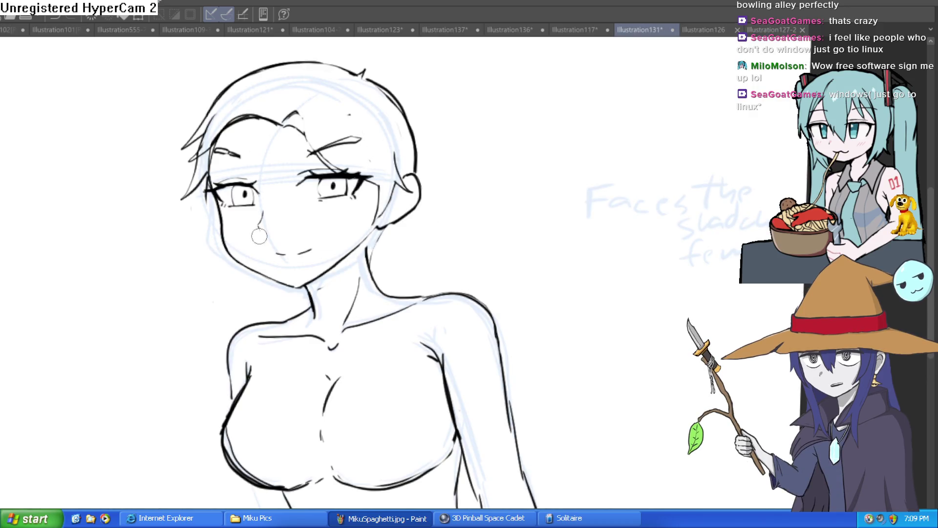
pyautogui.moveTo(419, 258); pyautogui.dragTo(365, 148)
pyautogui.scroll(3, 364, 151)
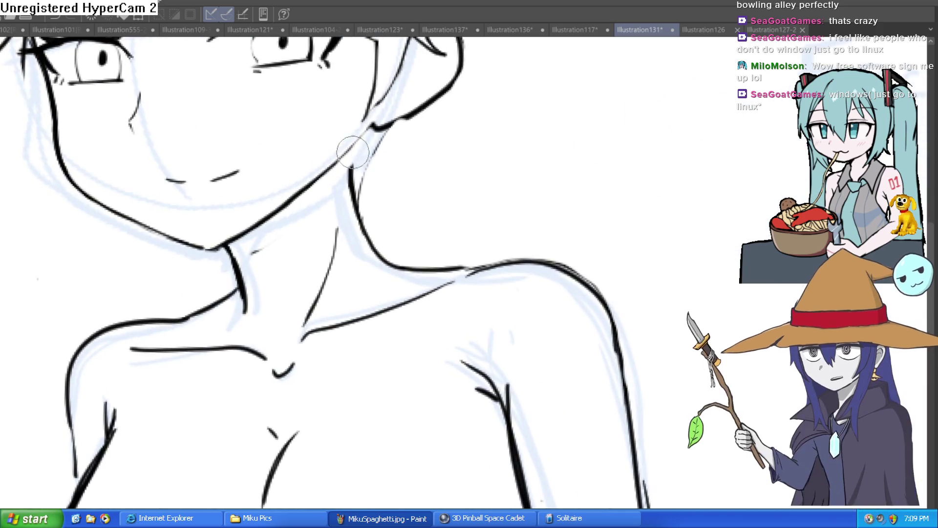
pyautogui.scroll(-5, 360, 158)
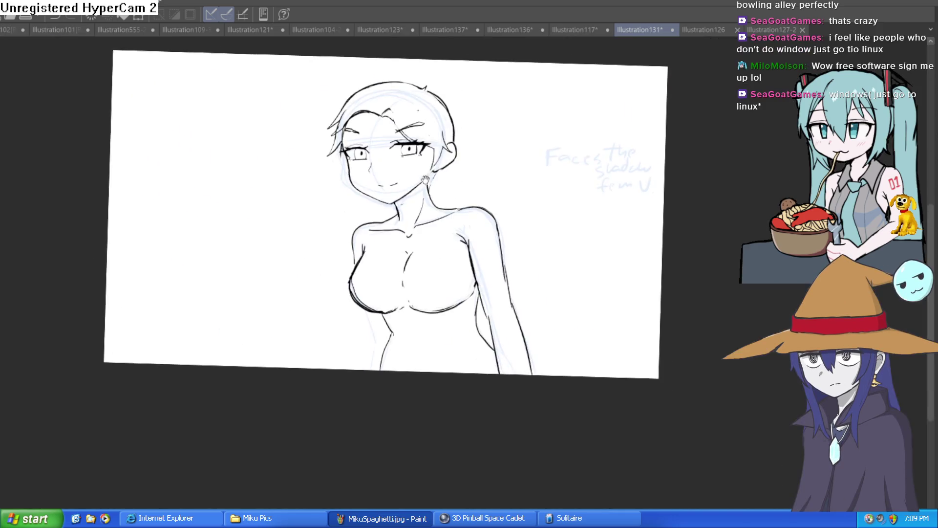
pyautogui.scroll(5, 494, 201)
pyautogui.moveTo(367, 263)
pyautogui.mouseDown()
pyautogui.moveTo(299, 279)
pyautogui.moveTo(249, 272)
pyautogui.mouseUp()
pyautogui.moveTo(247, 128)
pyautogui.mouseDown()
pyautogui.moveTo(213, 200)
pyautogui.moveTo(275, 287)
pyautogui.moveTo(367, 264)
pyautogui.moveTo(430, 279)
pyautogui.moveTo(519, 255)
pyautogui.moveTo(552, 203)
pyautogui.mouseUp()
# Step: Erase the stray stroke on the right chest outline
pyautogui.scroll(2, 562, 206)
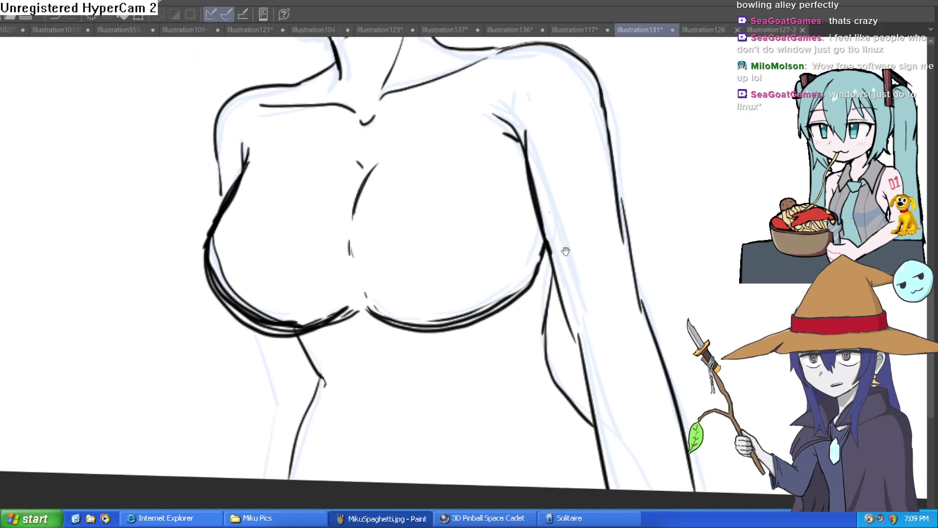
pyautogui.press('^')
pyautogui.press('e')
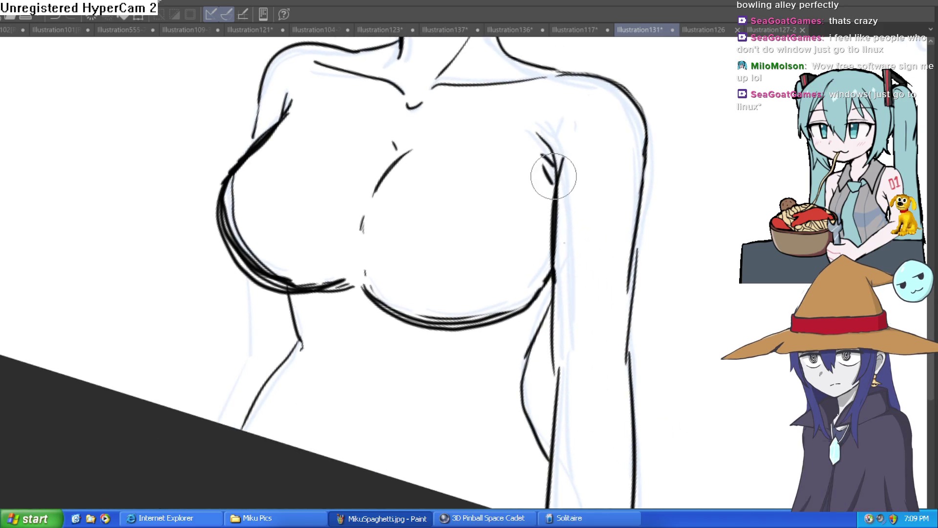
pyautogui.moveTo(555, 174); pyautogui.dragTo(528, 139)
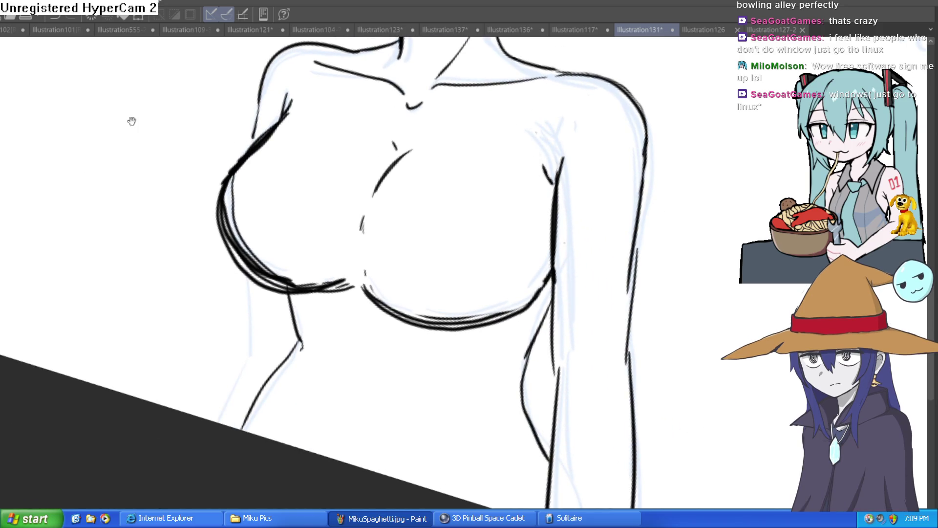
# Step: Thin the heavy lower-left and lower-right chest curves with a larger eraser
pyautogui.press('^')
pyautogui.scroll(2, 563, 288)
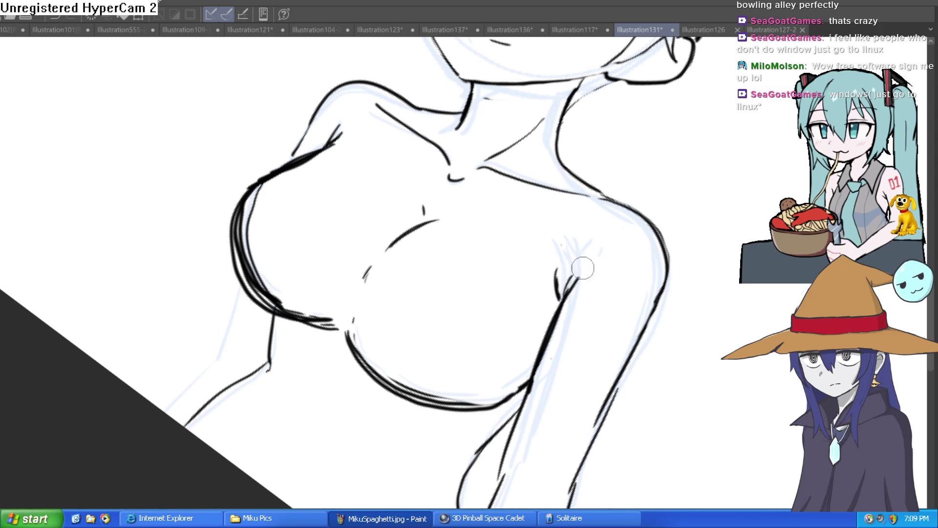
pyautogui.press('e')
pyautogui.press('-')
pyautogui.press('-')
pyautogui.press('-')
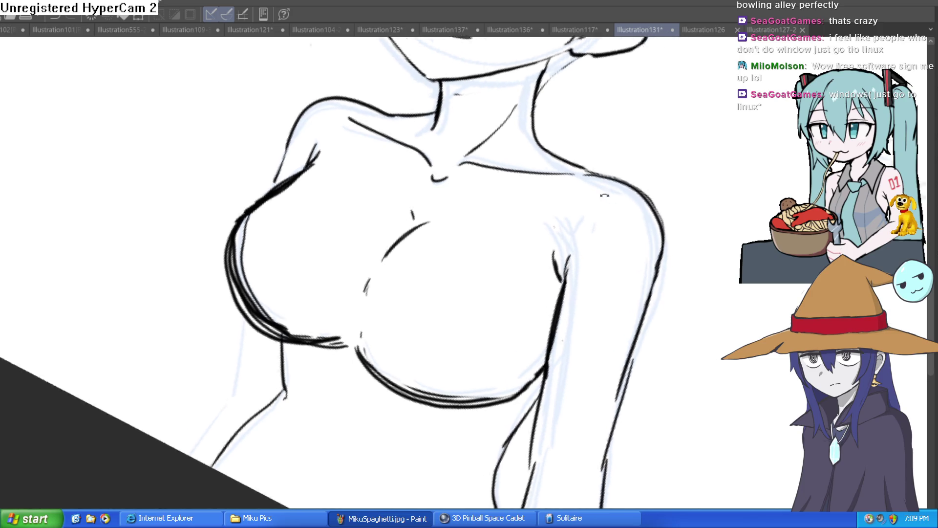
pyautogui.scroll(-3, 490, 153)
pyautogui.press('^')
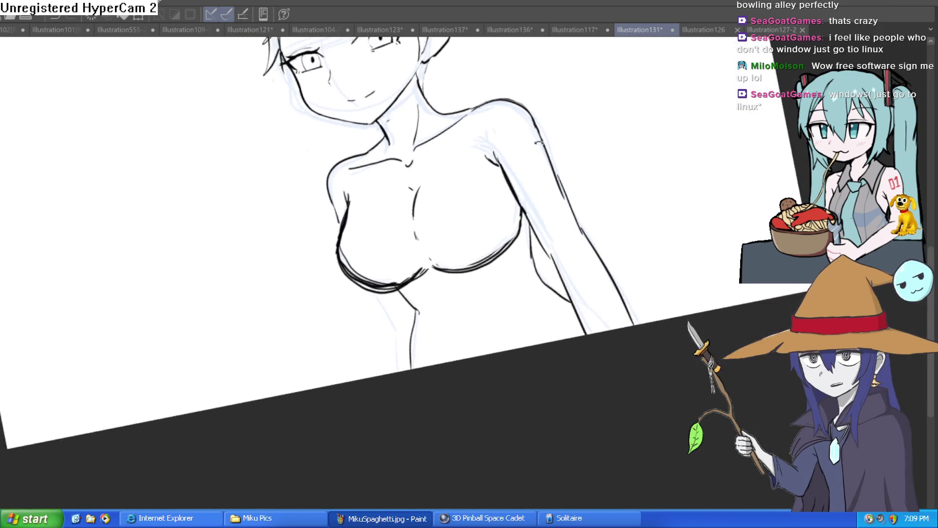
pyautogui.scroll(3, 357, 214)
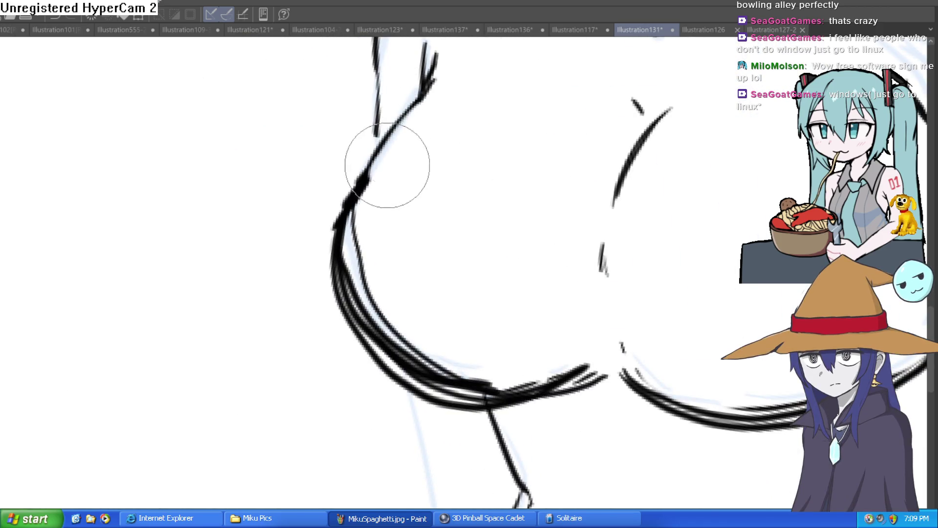
pyautogui.moveTo(361, 211)
pyautogui.mouseDown()
pyautogui.moveTo(350, 265)
pyautogui.moveTo(411, 360)
pyautogui.moveTo(370, 329)
pyautogui.moveTo(433, 383)
pyautogui.moveTo(477, 389)
pyautogui.moveTo(597, 366)
pyautogui.mouseUp()
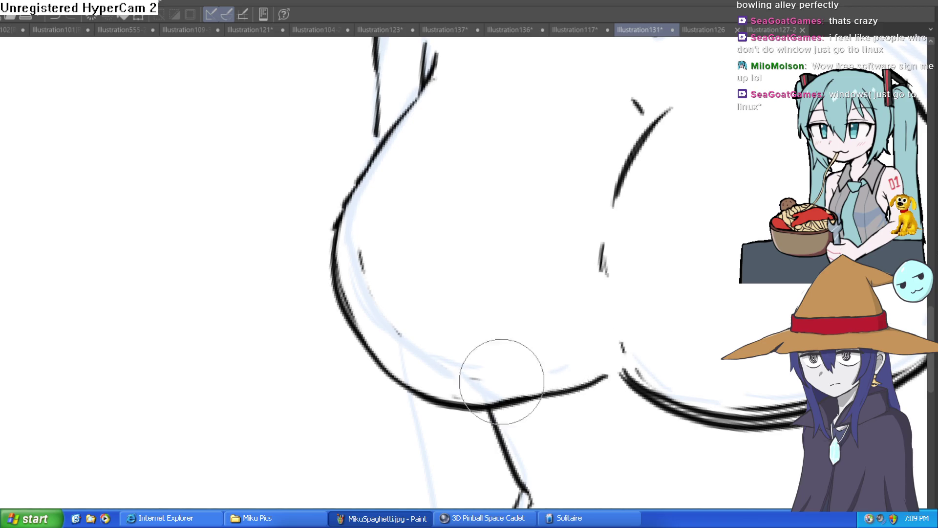
pyautogui.moveTo(669, 243); pyautogui.dragTo(450, 162)
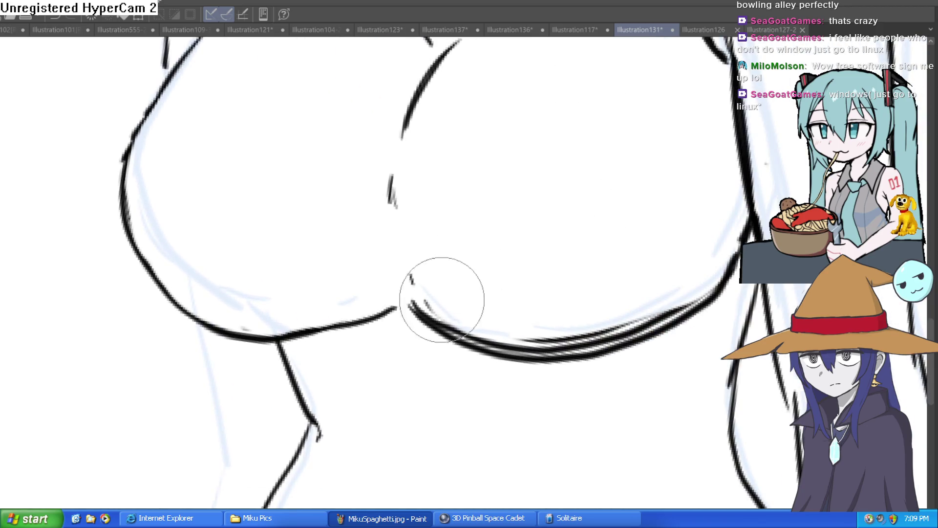
pyautogui.moveTo(422, 299)
pyautogui.mouseDown()
pyautogui.moveTo(491, 341)
pyautogui.moveTo(633, 324)
pyautogui.moveTo(704, 287)
pyautogui.moveTo(710, 266)
pyautogui.mouseUp()
# Step: Add the navel line, undo a doubled inner torso contour, and view the whole figure
pyautogui.hotkey('ctrl', '0')
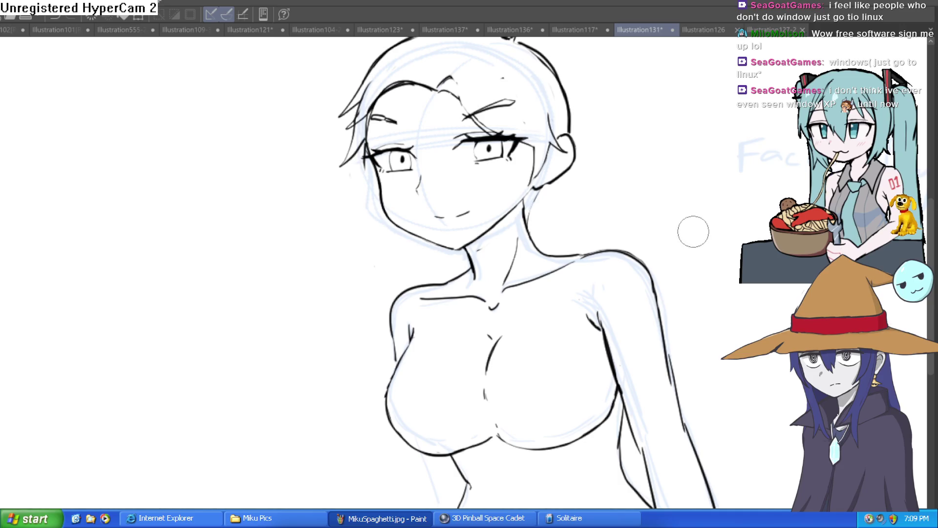
pyautogui.scroll(-3, 609, 180)
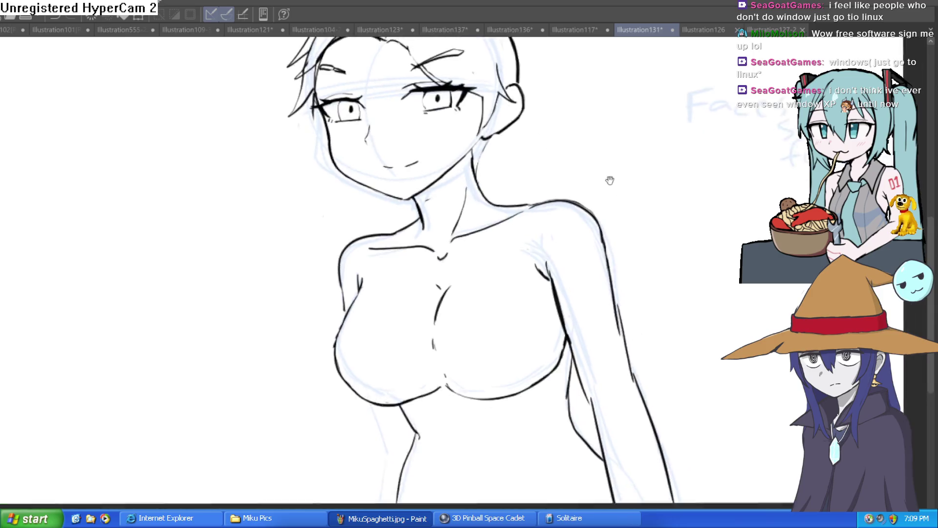
pyautogui.scroll(5, 490, 202)
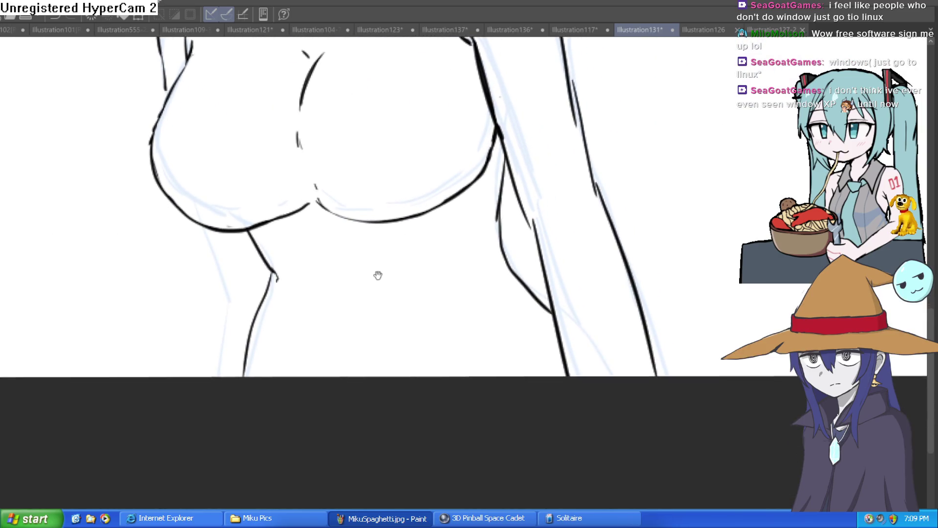
pyautogui.moveTo(342, 251); pyautogui.dragTo(352, 289)
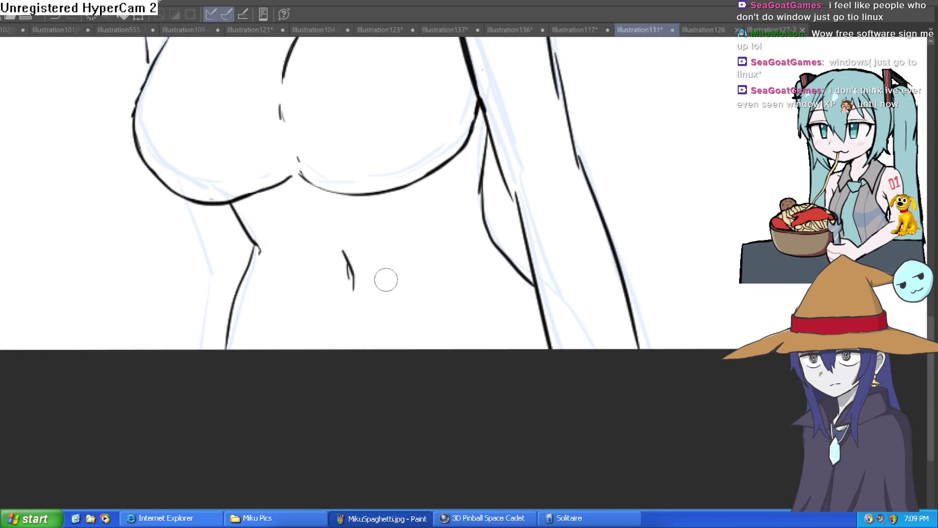
pyautogui.scroll(3, 386, 278)
pyautogui.moveTo(470, 218)
pyautogui.mouseDown()
pyautogui.moveTo(463, 313)
pyautogui.moveTo(513, 349)
pyautogui.moveTo(480, 330)
pyautogui.moveTo(457, 237)
pyautogui.mouseUp()
pyautogui.hotkey('ctrl', 'z')
pyautogui.scroll(-4, 457, 237)
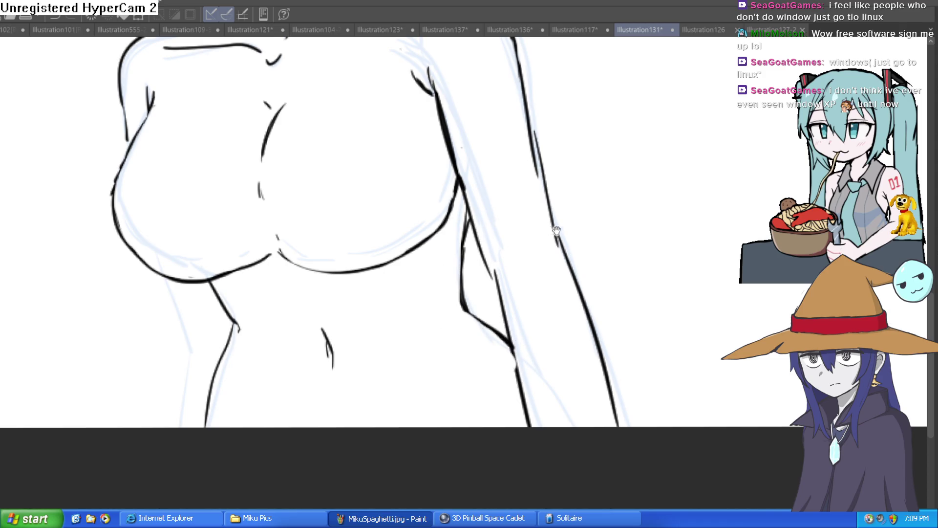
pyautogui.moveTo(594, 258); pyautogui.dragTo(583, 296)
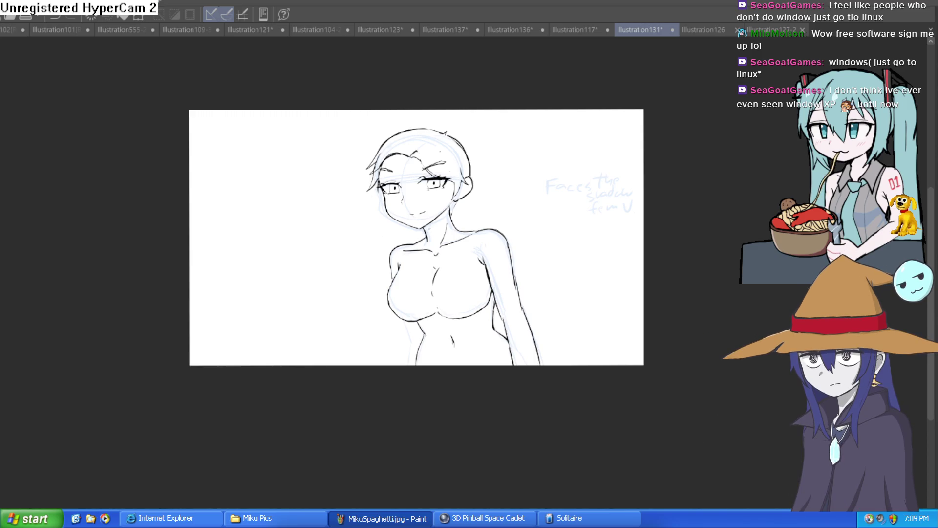
# Step: Zoom in and out on the figure sketch to look it over
pyautogui.scroll(5, 501, 256)
pyautogui.scroll(-3, 508, 214)
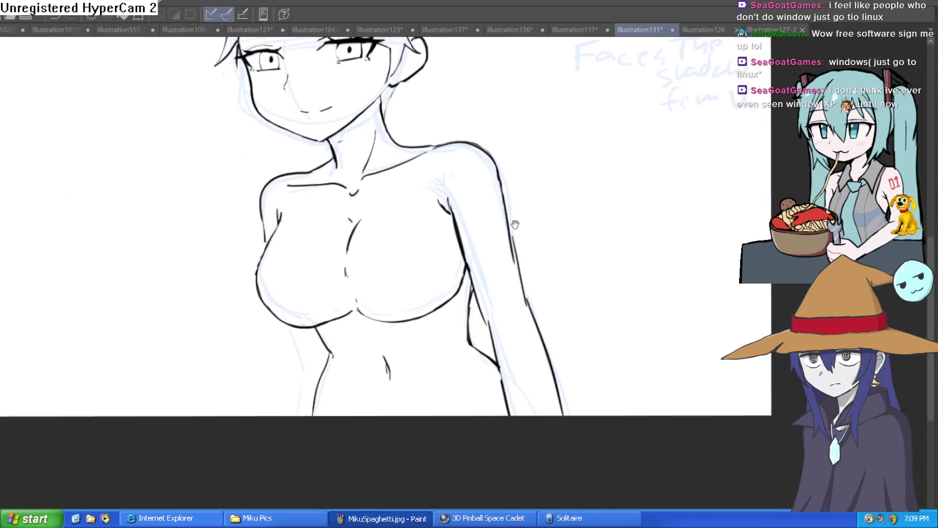
pyautogui.scroll(-2, 481, 251)
pyautogui.scroll(2, 430, 210)
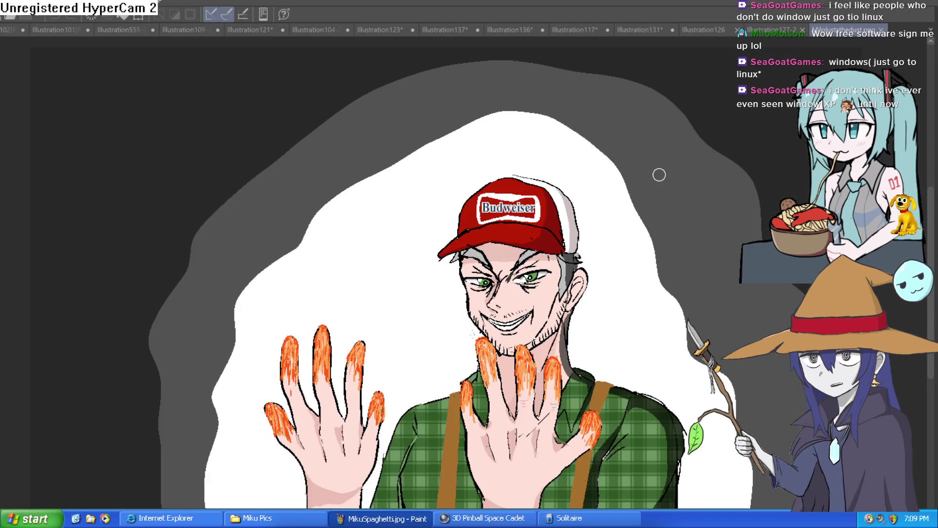
# Step: Browse the red-dress, red-cap, grimacing-face, elf, Hyra and Illustration117 drawings, finishing on Illustration131
pyautogui.click(772, 31)
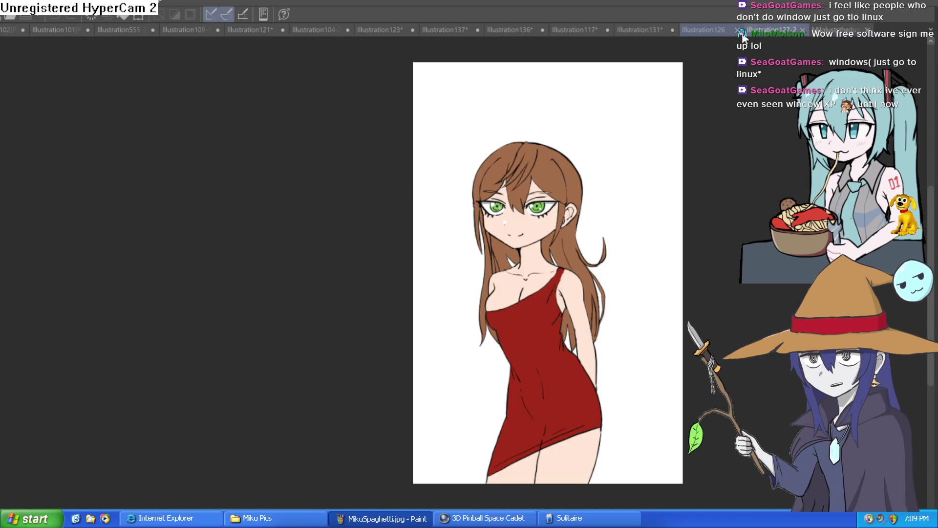
pyautogui.click(837, 31)
pyautogui.click(499, 29)
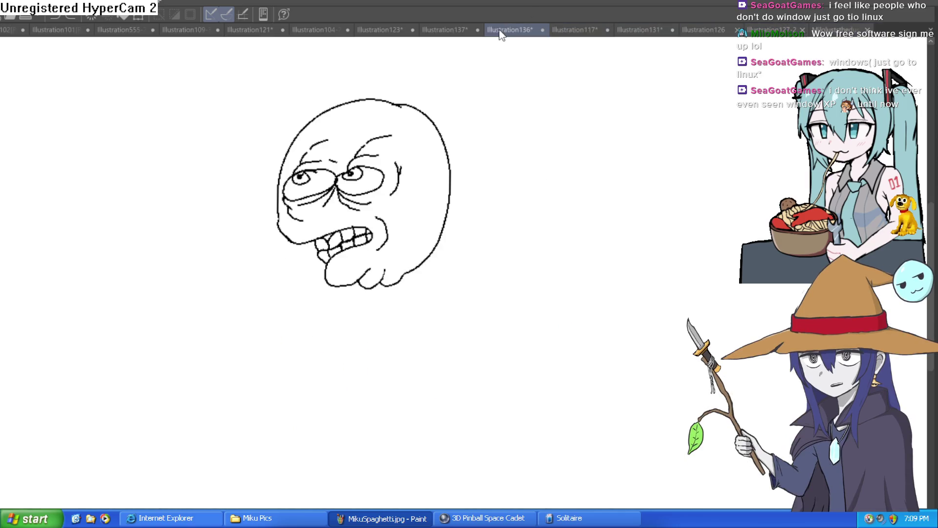
pyautogui.click(434, 27)
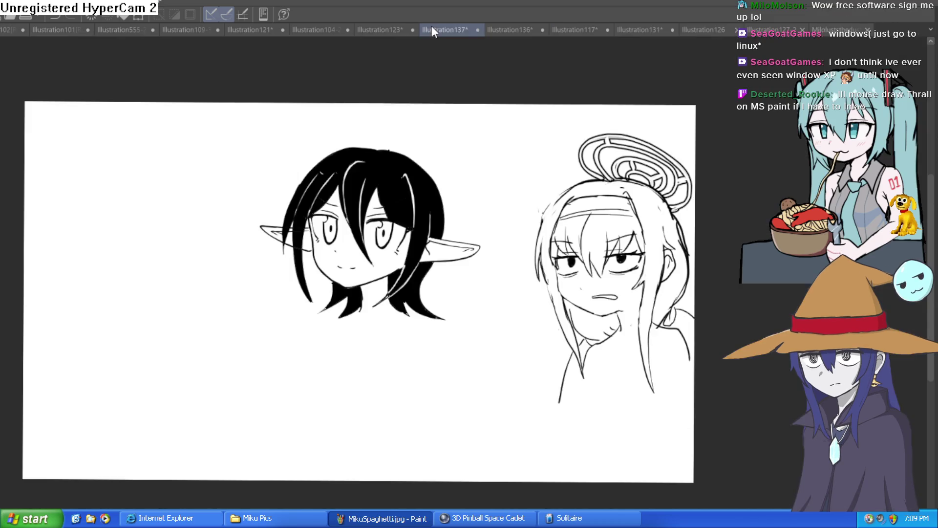
pyautogui.click(374, 30)
pyautogui.click(324, 32)
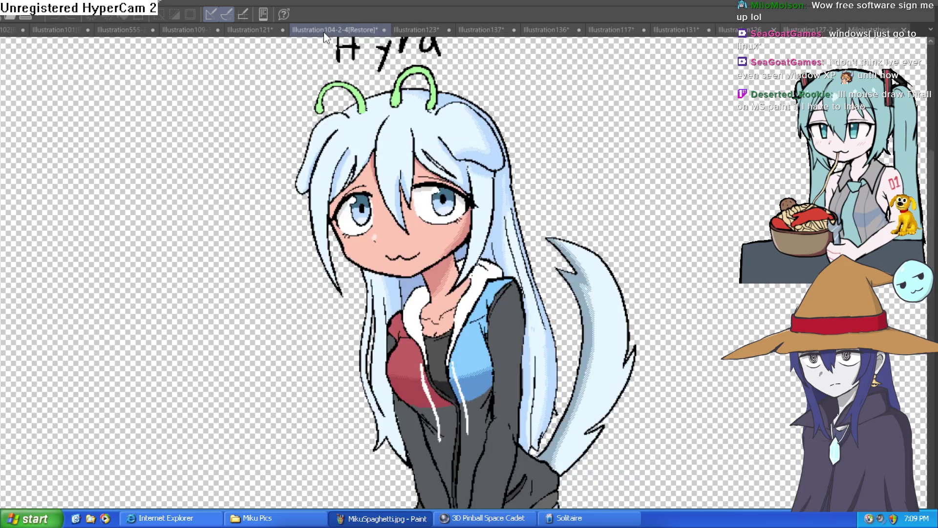
pyautogui.click(555, 30)
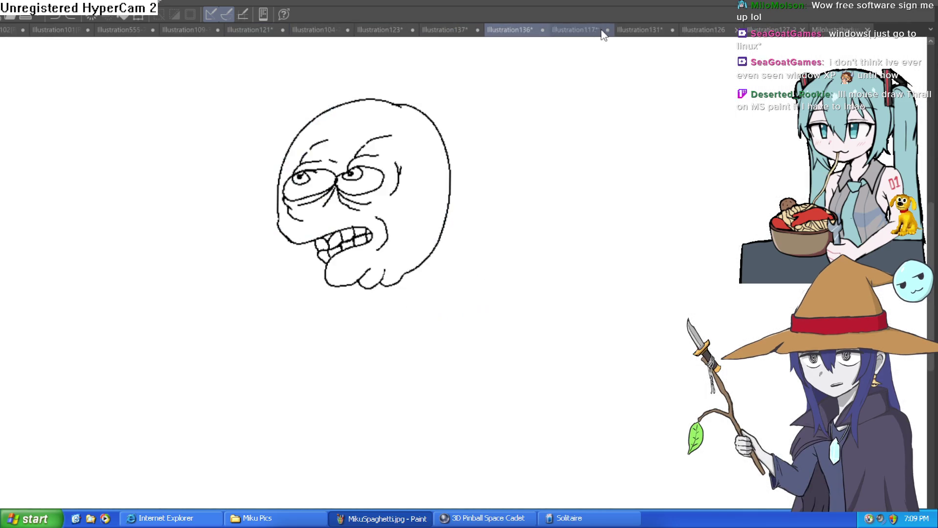
pyautogui.click(582, 34)
pyautogui.click(647, 39)
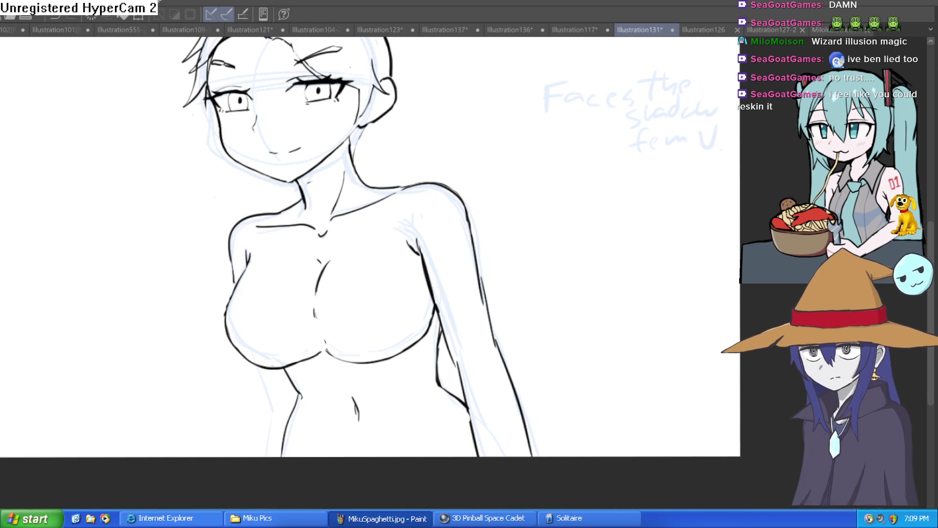
# Step: Test the pen with two zigzag scribbles and undo both
pyautogui.moveTo(557, 230); pyautogui.dragTo(648, 206)
pyautogui.hotkey('ctrl', 'z')
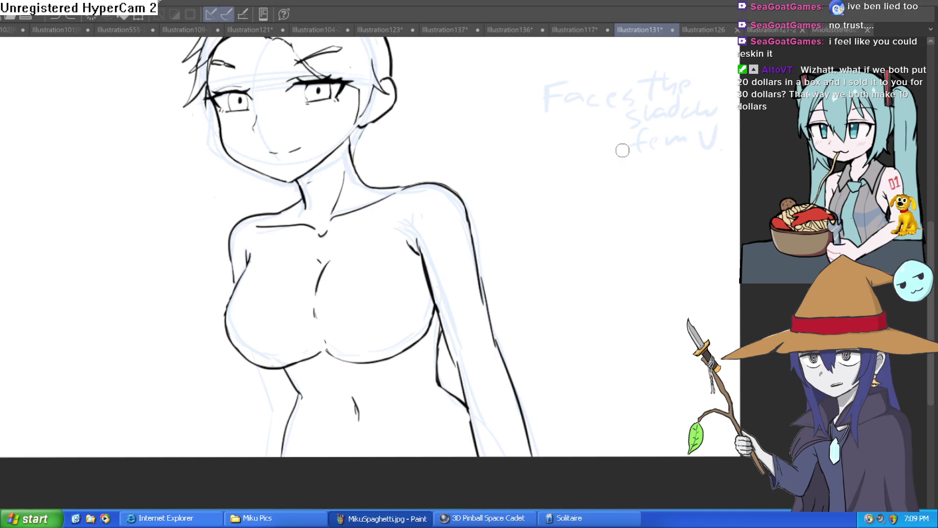
pyautogui.moveTo(552, 245); pyautogui.dragTo(664, 206)
pyautogui.hotkey('ctrl', 'z')
# Step: Ink the arm outline and erase the doubled stroke on it
pyautogui.moveTo(561, 216)
pyautogui.mouseDown()
pyautogui.moveTo(539, 234)
pyautogui.moveTo(515, 214)
pyautogui.moveTo(517, 189)
pyautogui.mouseUp()
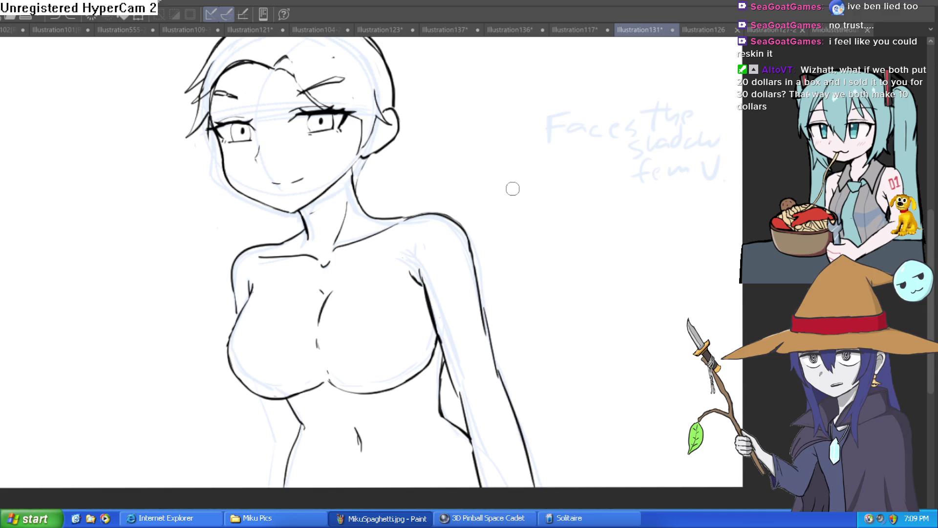
pyautogui.moveTo(499, 224)
pyautogui.mouseDown()
pyautogui.moveTo(549, 249)
pyautogui.moveTo(576, 218)
pyautogui.moveTo(570, 245)
pyautogui.moveTo(561, 251)
pyautogui.moveTo(558, 243)
pyautogui.mouseUp()
pyautogui.scroll(4, 532, 203)
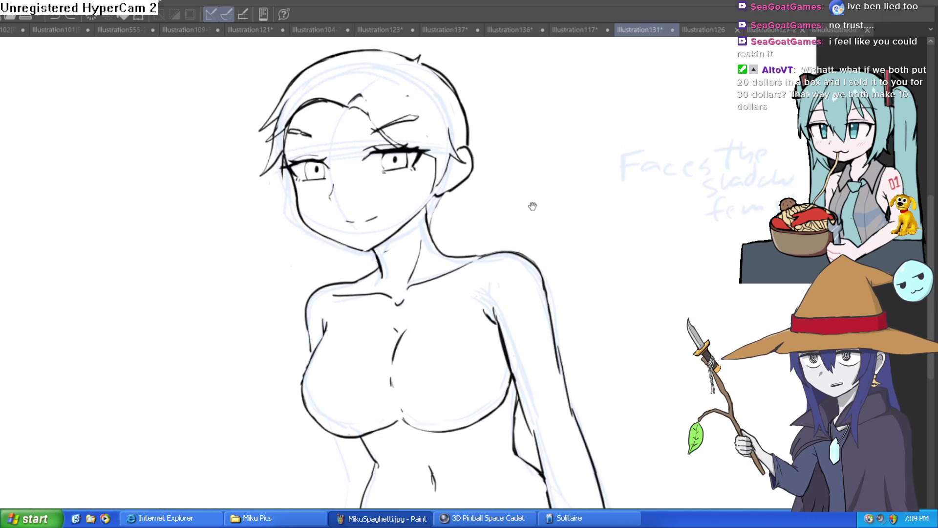
pyautogui.scroll(3, 491, 151)
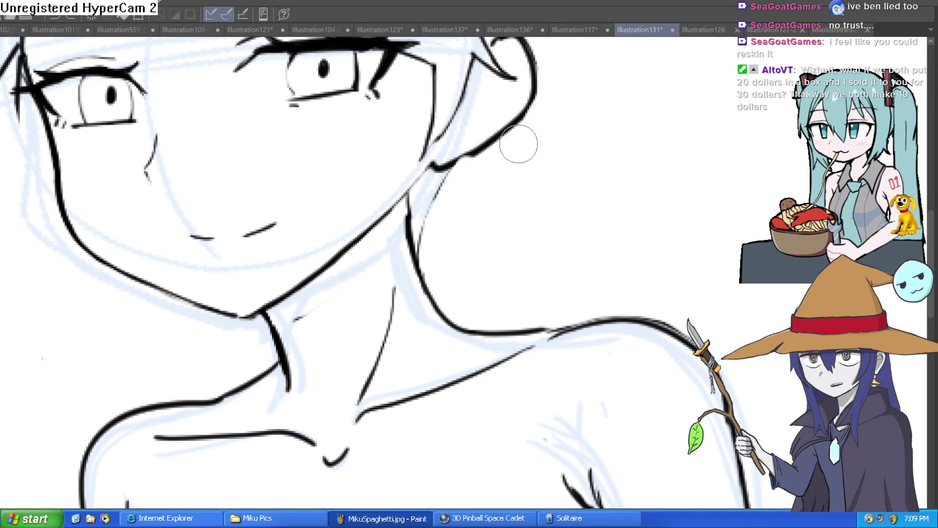
pyautogui.moveTo(513, 168); pyautogui.dragTo(514, 135)
pyautogui.scroll(-3, 614, 198)
pyautogui.scroll(2, 588, 174)
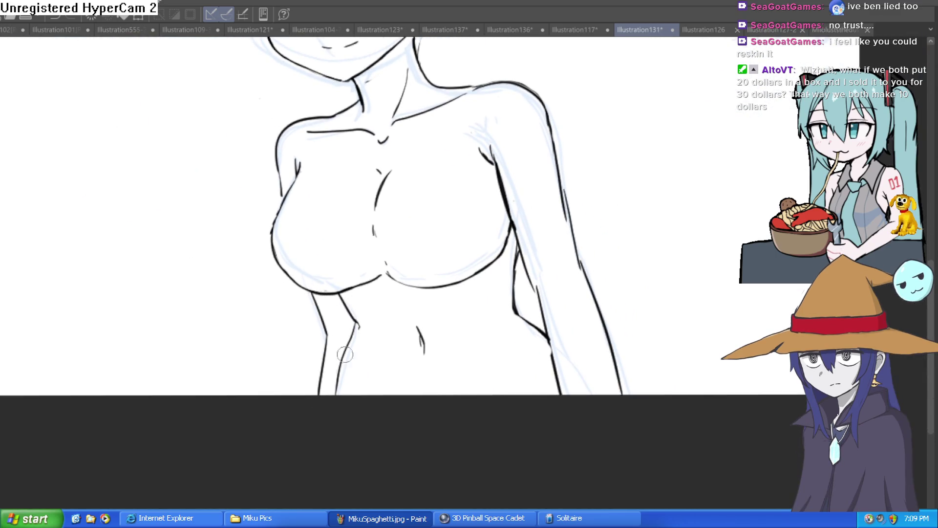
pyautogui.moveTo(542, 210); pyautogui.dragTo(507, 251)
pyautogui.moveTo(505, 287)
pyautogui.mouseDown()
pyautogui.moveTo(486, 274)
pyautogui.moveTo(461, 395)
pyautogui.mouseUp()
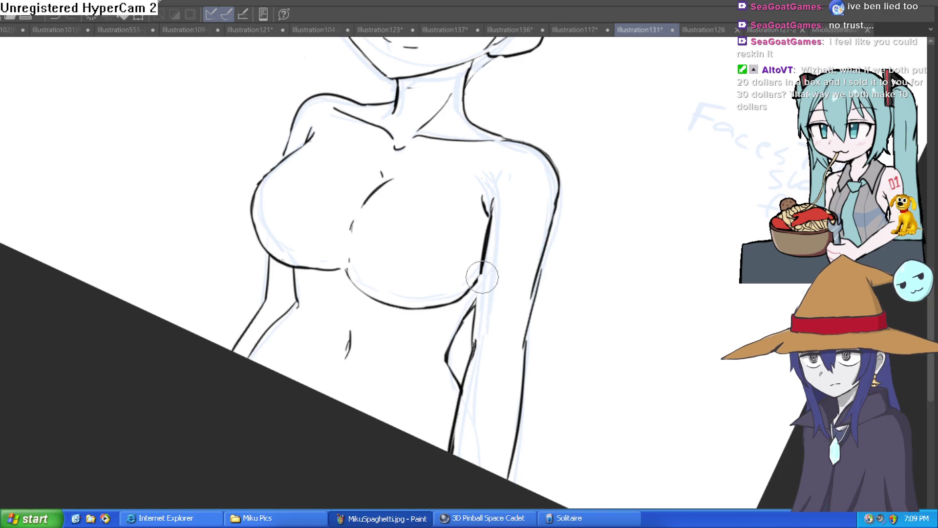
pyautogui.moveTo(488, 219); pyautogui.dragTo(477, 336)
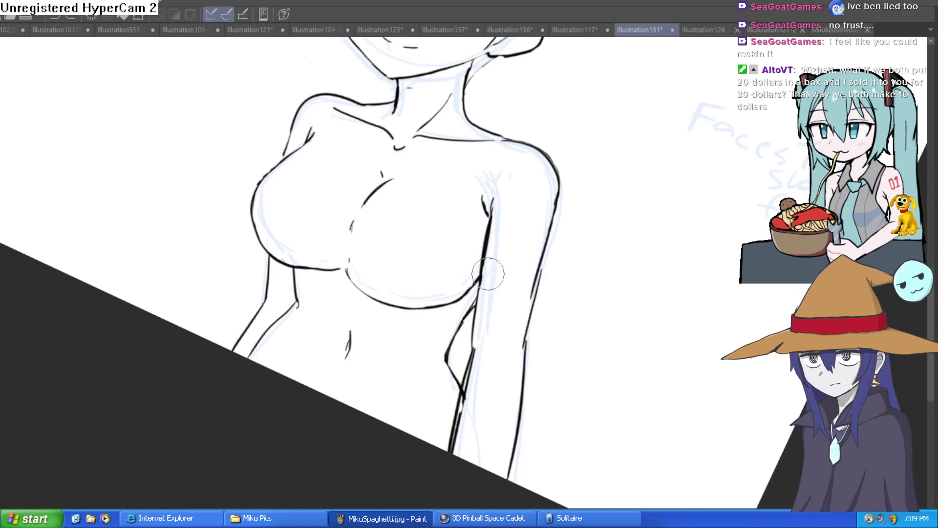
pyautogui.moveTo(494, 272); pyautogui.dragTo(504, 196)
# Step: Rotate the canvas to a slighter tilt and redraw the lower arm outline
pyautogui.moveTo(579, 191); pyautogui.dragTo(538, 138)
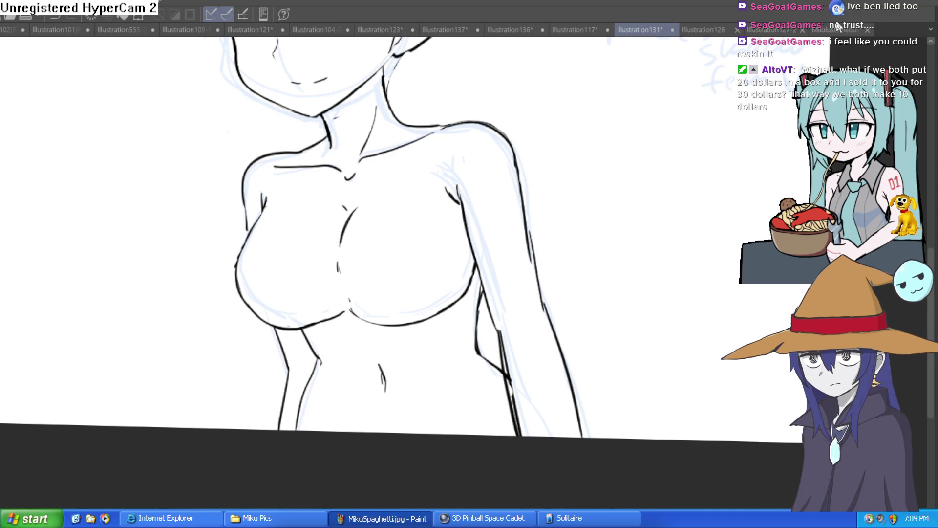
pyautogui.moveTo(617, 209)
pyautogui.mouseDown()
pyautogui.moveTo(613, 174)
pyautogui.moveTo(603, 176)
pyautogui.moveTo(616, 197)
pyautogui.moveTo(607, 217)
pyautogui.moveTo(618, 209)
pyautogui.moveTo(580, 186)
pyautogui.mouseUp()
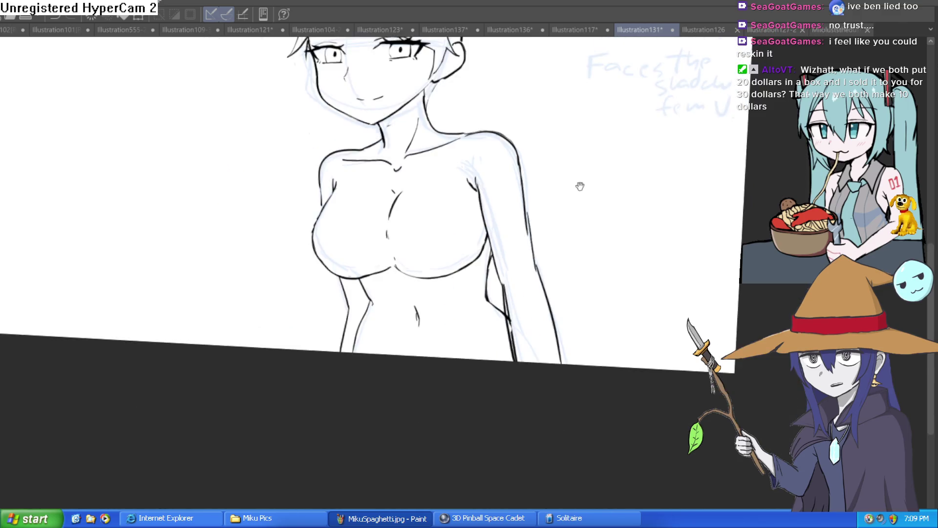
pyautogui.scroll(-2, 580, 186)
pyautogui.scroll(5, 497, 327)
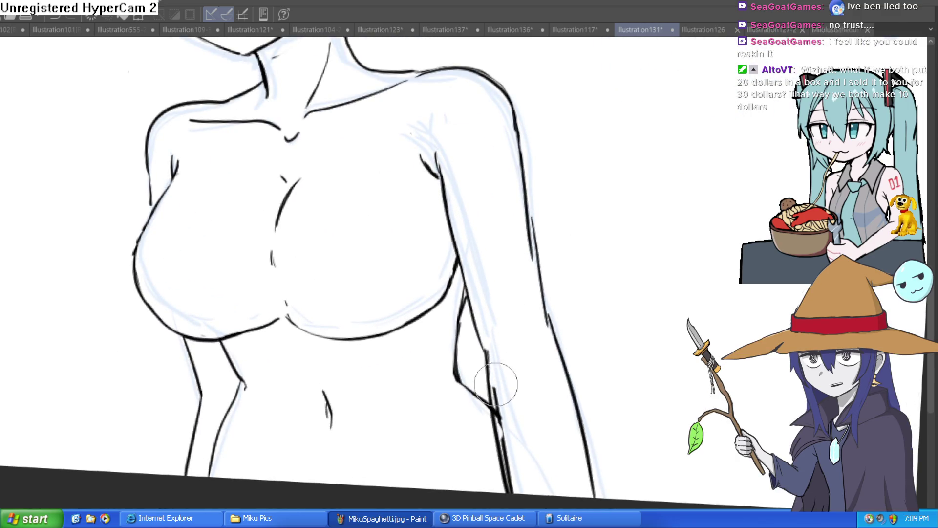
pyautogui.moveTo(496, 384)
pyautogui.mouseDown()
pyautogui.moveTo(496, 342)
pyautogui.moveTo(509, 478)
pyautogui.mouseUp()
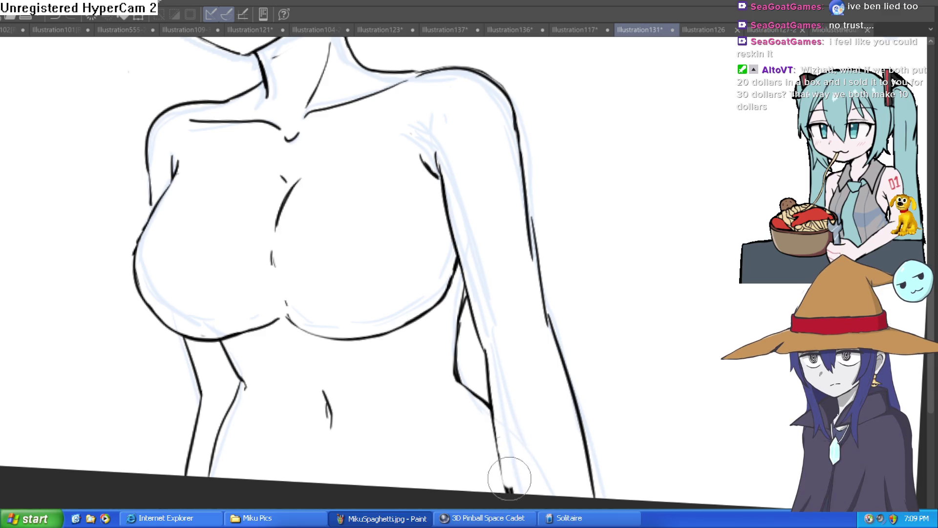
pyautogui.scroll(-5, 580, 336)
pyautogui.scroll(5, 562, 318)
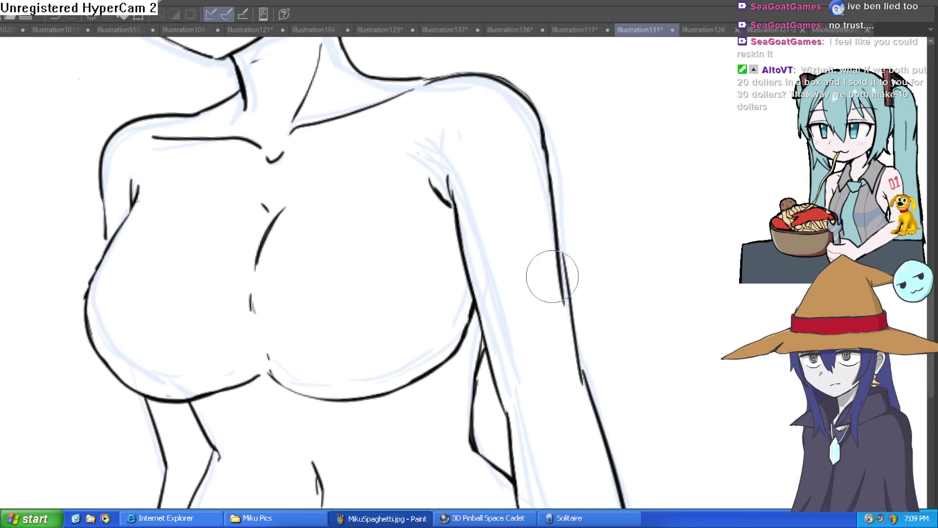
pyautogui.scroll(-5, 552, 273)
pyautogui.scroll(5, 545, 235)
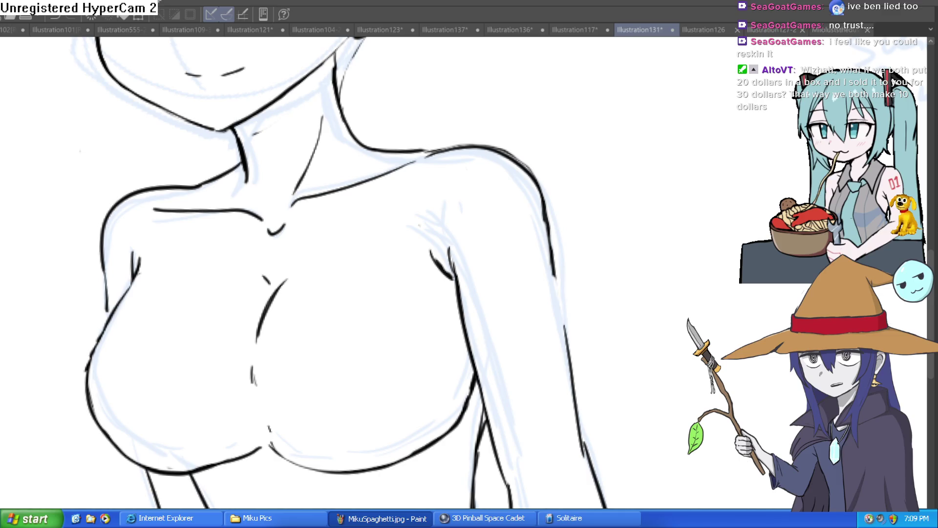
pyautogui.scroll(-3, 559, 153)
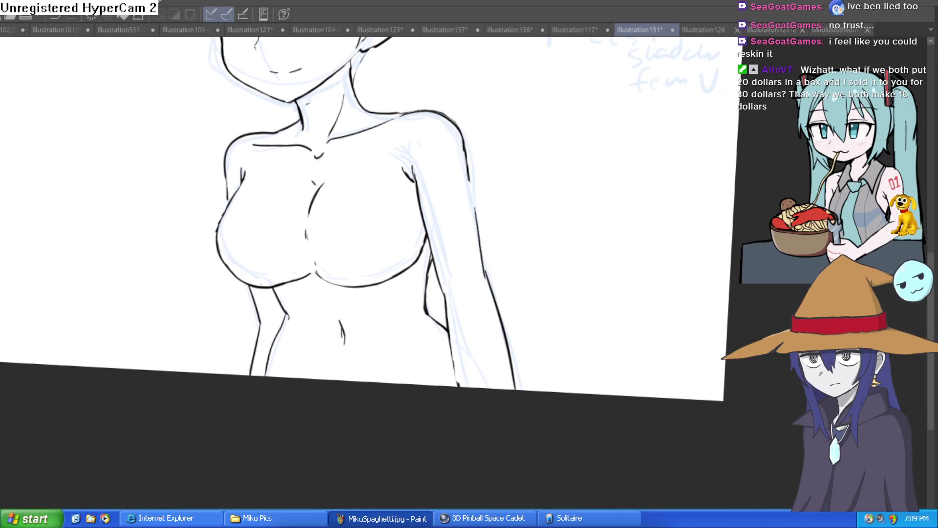
pyautogui.scroll(3, 570, 220)
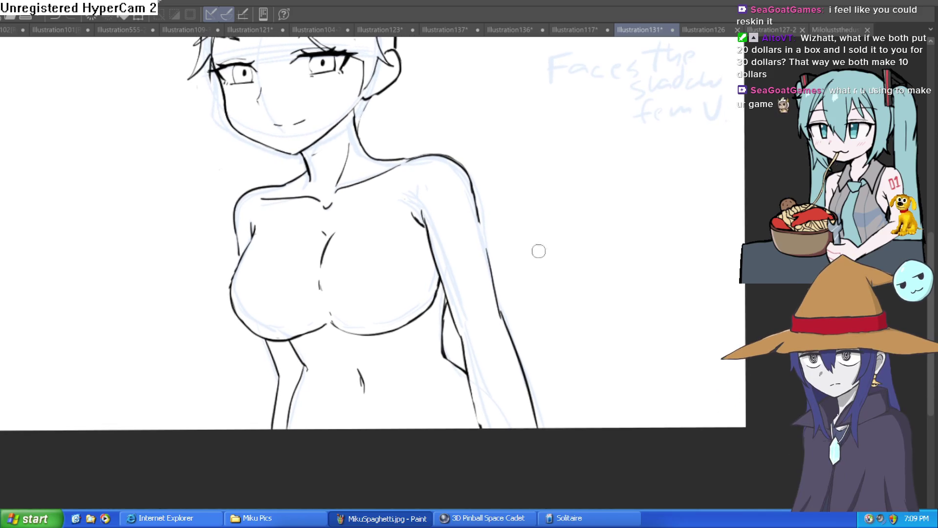
# Step: Ink the upper arm, shoulder strokes and left chest contour, then select the inked torso area
pyautogui.moveTo(453, 315); pyautogui.dragTo(495, 272)
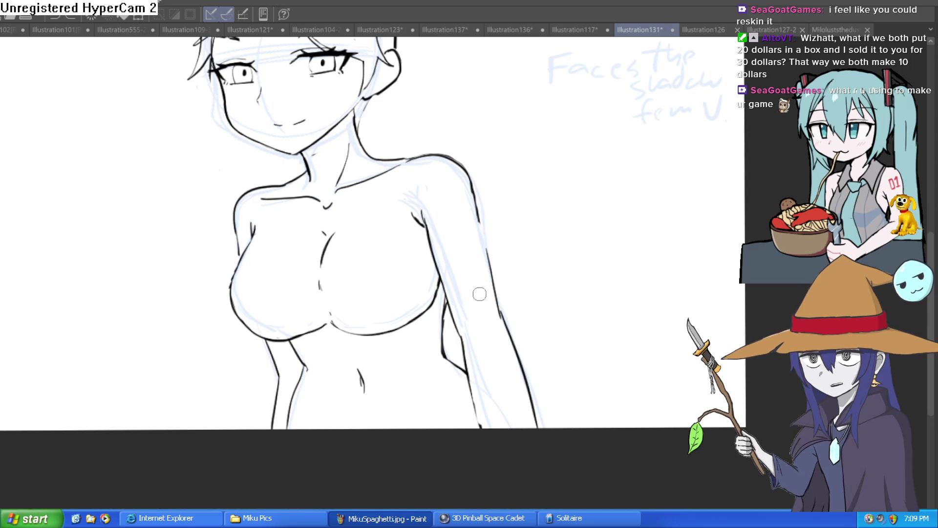
pyautogui.moveTo(497, 286); pyautogui.dragTo(489, 261)
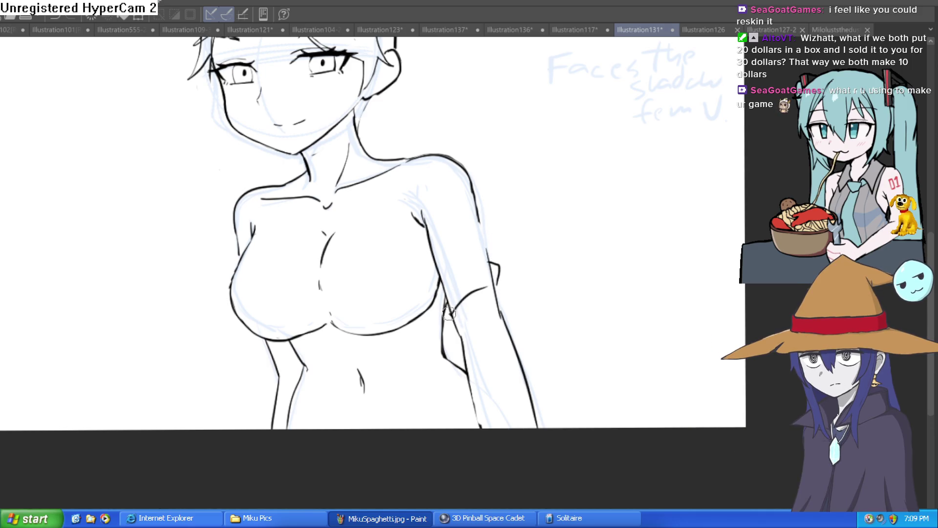
pyautogui.moveTo(448, 312); pyautogui.dragTo(443, 288)
pyautogui.scroll(-2, 473, 253)
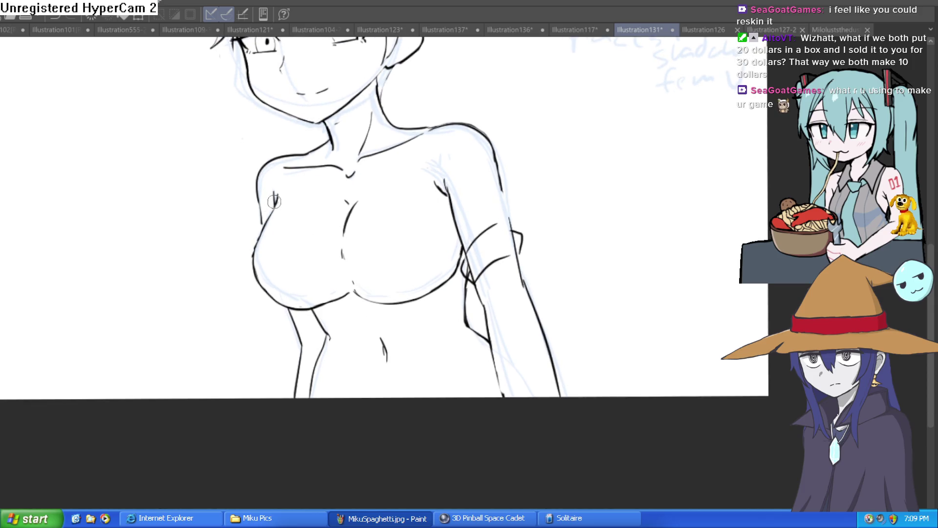
pyautogui.moveTo(274, 201)
pyautogui.mouseDown()
pyautogui.moveTo(261, 293)
pyautogui.moveTo(325, 337)
pyautogui.mouseUp()
pyautogui.scroll(-1, 370, 270)
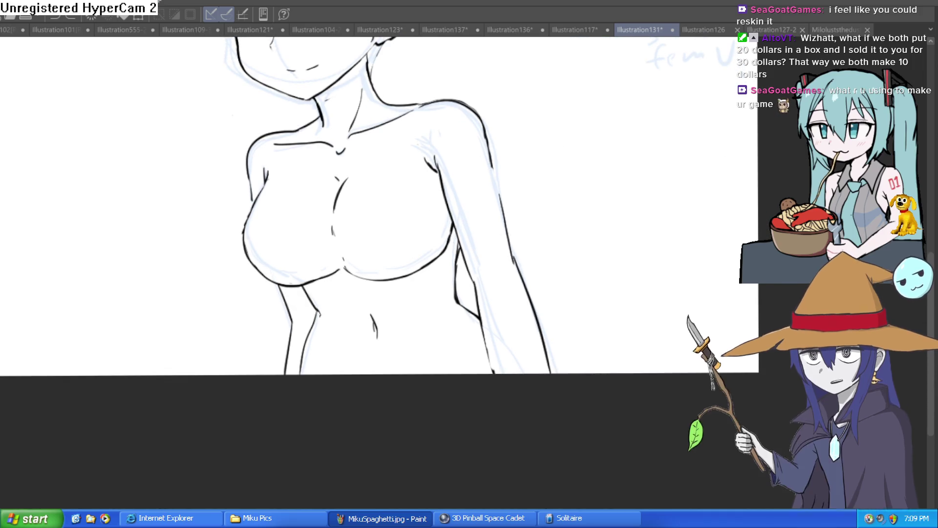
pyautogui.moveTo(447, 56)
pyautogui.mouseDown()
pyautogui.moveTo(382, 49)
pyautogui.moveTo(354, 79)
pyautogui.moveTo(264, 113)
pyautogui.moveTo(247, 399)
pyautogui.moveTo(601, 329)
pyautogui.moveTo(475, 58)
pyautogui.mouseUp()
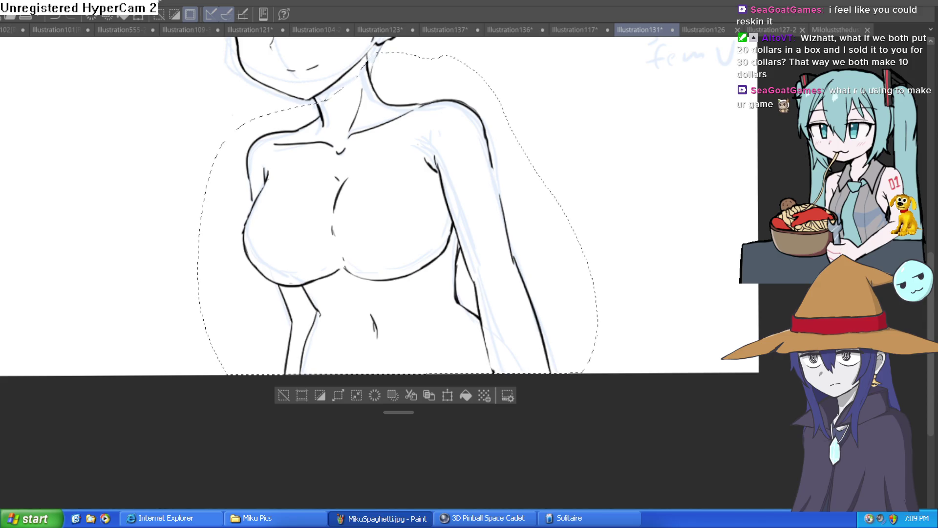
# Step: Delete the selected torso line art, leaving only the blue sketch below the chin
pyautogui.click(283, 395)
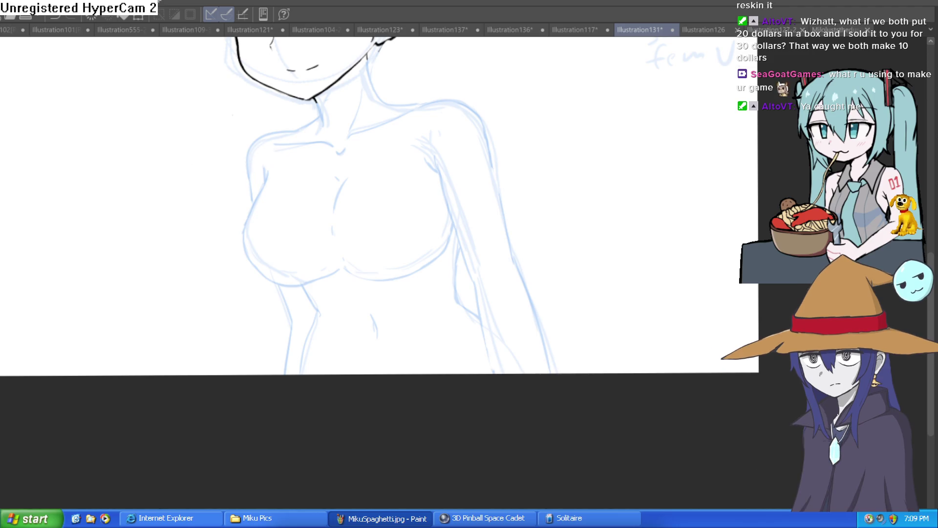
# Step: Redraw the left chest outline as a shorter stroke, replacing a too-long one
pyautogui.scroll(-2, 361, 195)
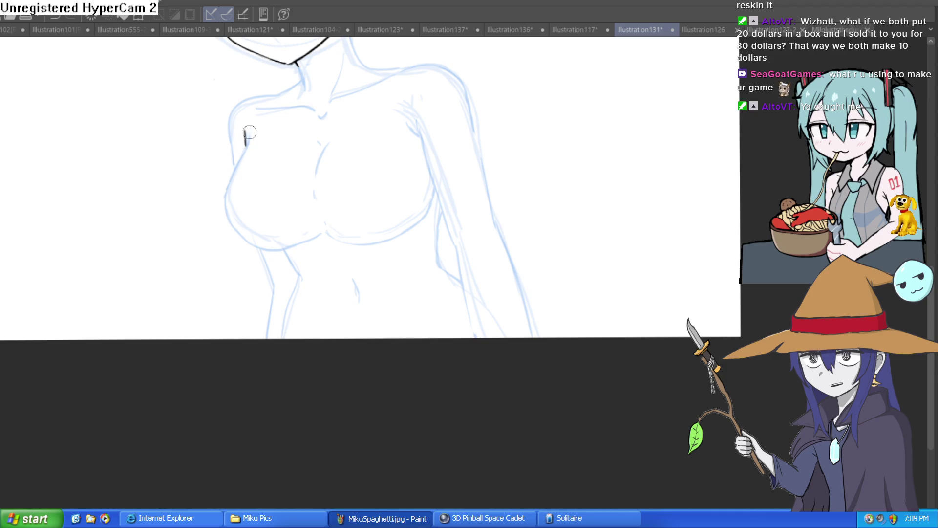
pyautogui.moveTo(246, 140); pyautogui.dragTo(220, 200)
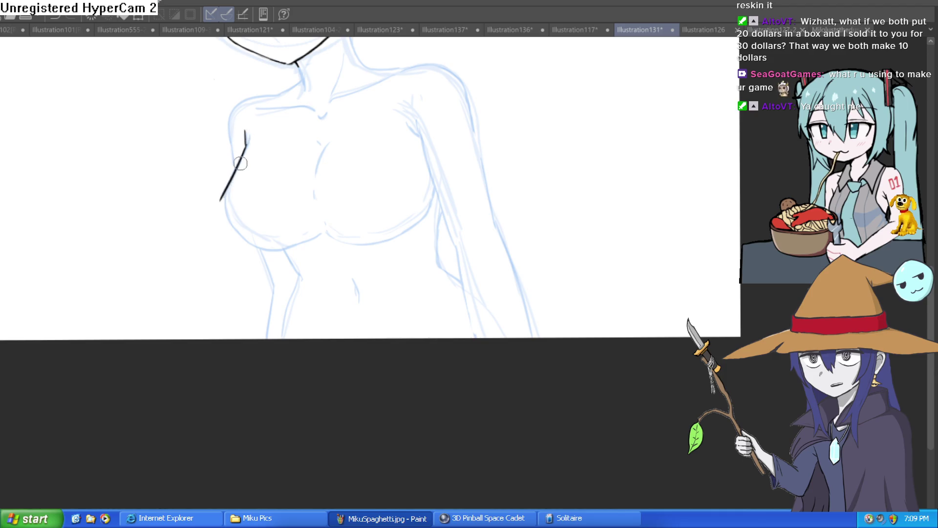
pyautogui.hotkey('ctrl', 'z')
pyautogui.moveTo(245, 142)
pyautogui.mouseDown()
pyautogui.moveTo(229, 184)
pyautogui.moveTo(230, 233)
pyautogui.moveTo(306, 268)
pyautogui.moveTo(297, 254)
pyautogui.moveTo(321, 234)
pyautogui.mouseUp()
# Step: Ink lines below the chest curve and a short collar stroke below the neck
pyautogui.moveTo(267, 249)
pyautogui.mouseDown()
pyautogui.moveTo(303, 249)
pyautogui.moveTo(260, 322)
pyautogui.mouseUp()
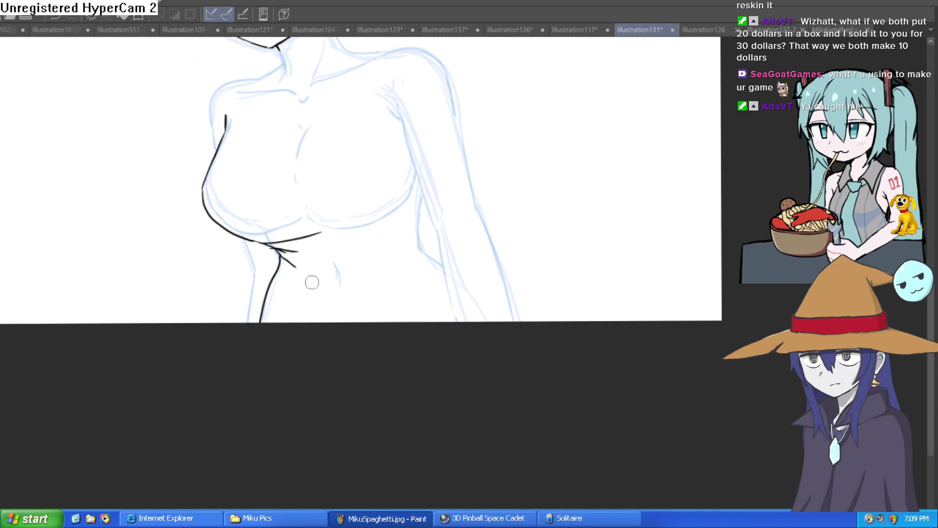
pyautogui.scroll(3, 421, 298)
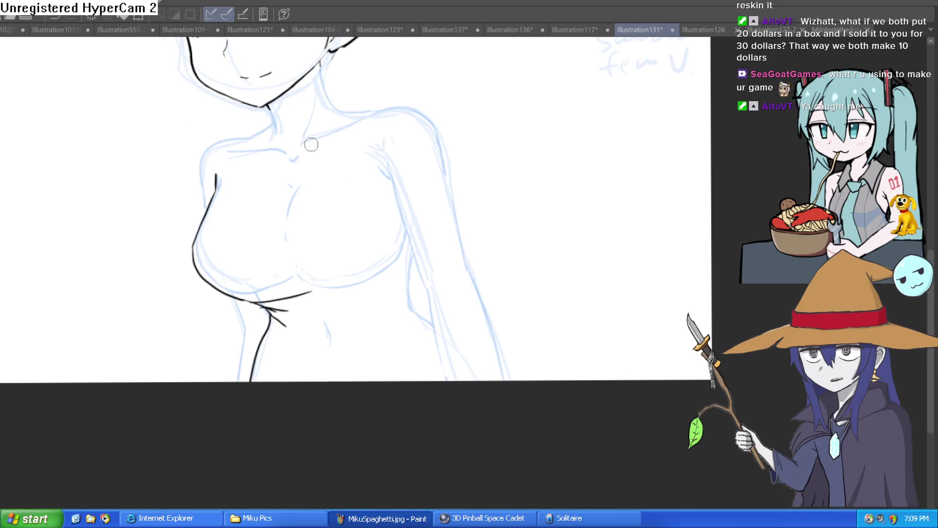
pyautogui.scroll(2, 311, 144)
pyautogui.moveTo(296, 194)
pyautogui.mouseDown()
pyautogui.moveTo(308, 166)
pyautogui.moveTo(329, 179)
pyautogui.moveTo(346, 131)
pyautogui.moveTo(315, 108)
pyautogui.moveTo(294, 179)
pyautogui.moveTo(304, 168)
pyautogui.mouseUp()
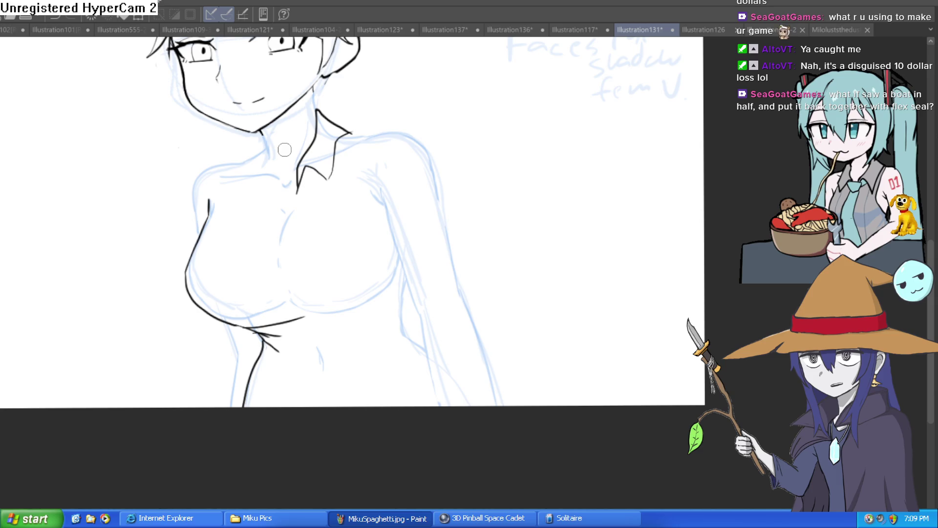
# Step: Extend the collar and shirt opening lines downward, then reframe the whole figure
pyautogui.moveTo(299, 178); pyautogui.dragTo(290, 214)
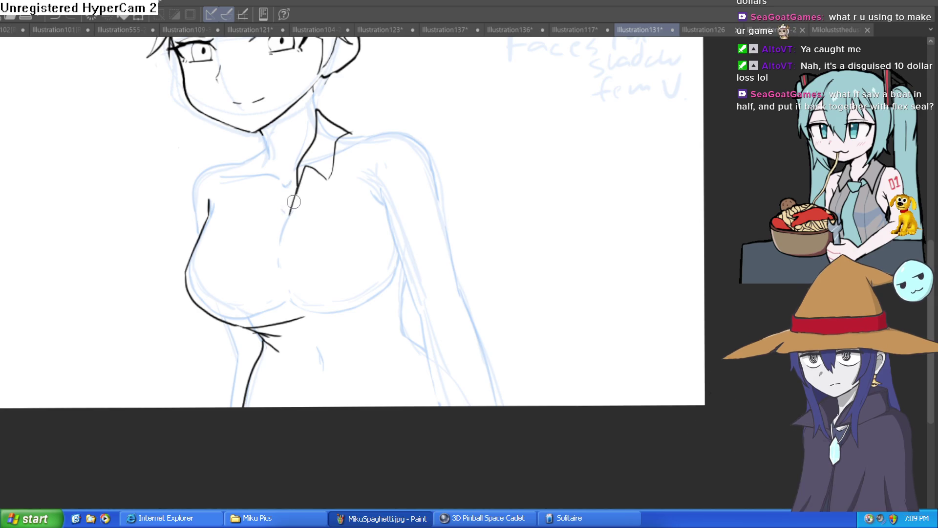
pyautogui.moveTo(299, 177)
pyautogui.mouseDown()
pyautogui.moveTo(285, 244)
pyautogui.moveTo(275, 184)
pyautogui.moveTo(249, 202)
pyautogui.moveTo(255, 171)
pyautogui.moveTo(233, 193)
pyautogui.moveTo(259, 144)
pyautogui.moveTo(274, 170)
pyautogui.moveTo(273, 198)
pyautogui.mouseUp()
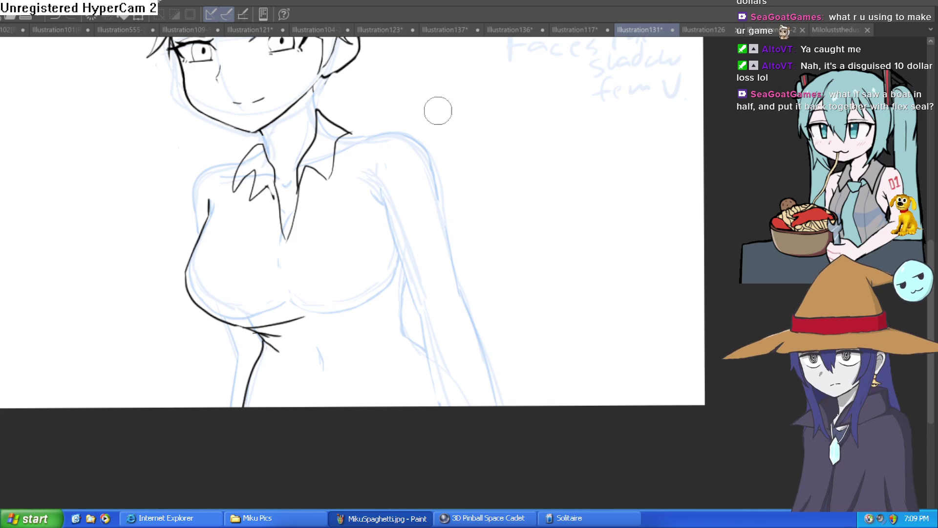
pyautogui.scroll(-2, 447, 144)
pyautogui.moveTo(432, 150); pyautogui.dragTo(406, 207)
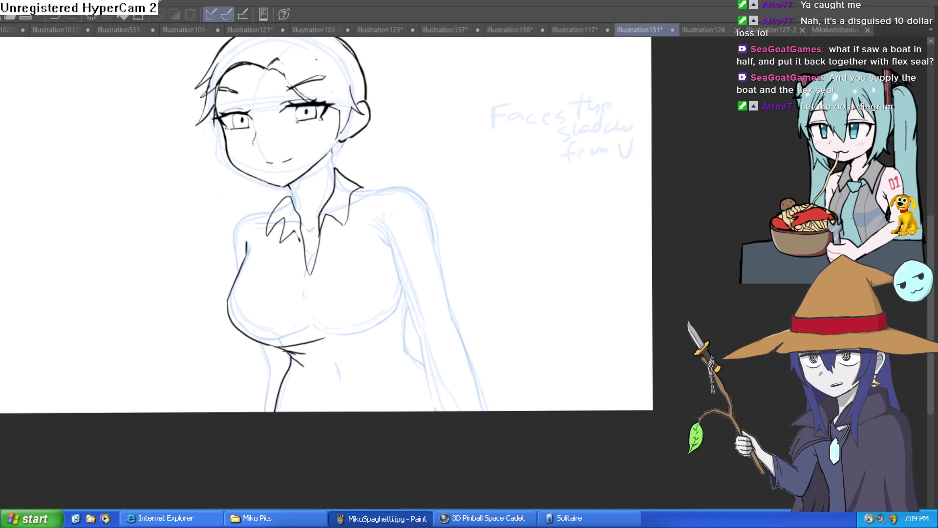
# Step: Ink the shirt front lines below the collar, discarding a stroke beside it
pyautogui.moveTo(355, 228)
pyautogui.mouseDown()
pyautogui.moveTo(361, 248)
pyautogui.moveTo(293, 198)
pyautogui.moveTo(297, 178)
pyautogui.moveTo(274, 219)
pyautogui.moveTo(308, 172)
pyautogui.mouseUp()
pyautogui.scroll(3, 378, 180)
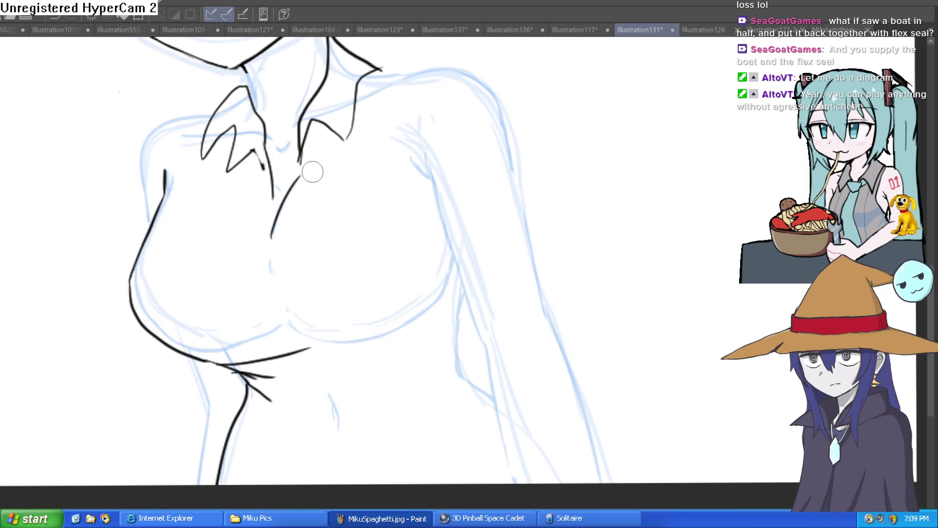
pyautogui.hotkey('ctrl', 'z')
pyautogui.moveTo(274, 239)
pyautogui.mouseDown()
pyautogui.moveTo(303, 165)
pyautogui.moveTo(262, 229)
pyautogui.moveTo(259, 254)
pyautogui.mouseUp()
pyautogui.scroll(-2, 304, 178)
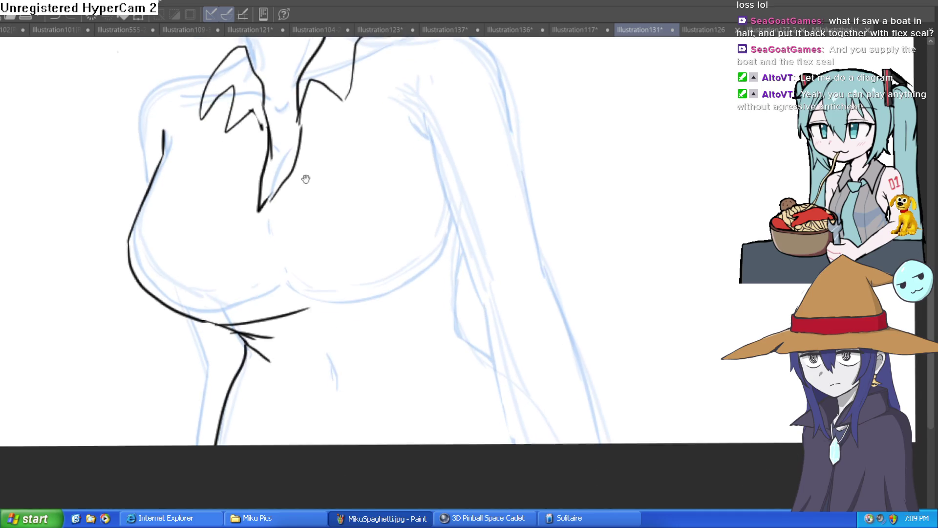
# Step: Draw the opening line from the collar tip down the chest, plus short fold strokes
pyautogui.moveTo(253, 198)
pyautogui.mouseDown()
pyautogui.moveTo(241, 251)
pyautogui.moveTo(286, 300)
pyautogui.mouseUp()
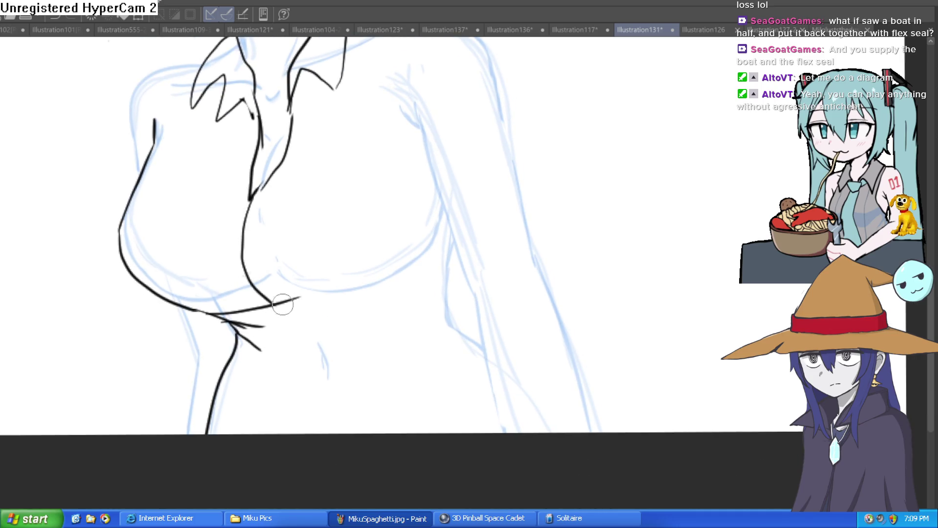
pyautogui.hotkey('ctrl', 'z')
pyautogui.moveTo(249, 200); pyautogui.dragTo(286, 308)
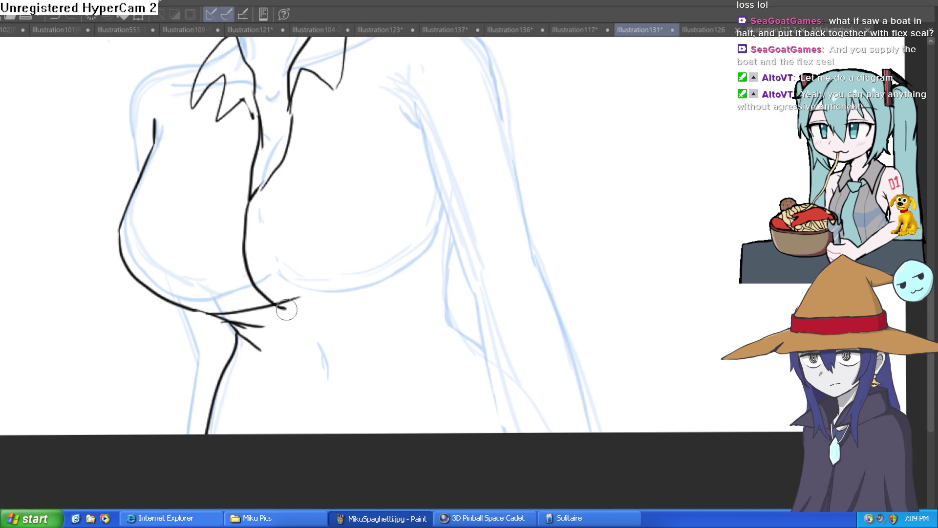
pyautogui.moveTo(230, 199)
pyautogui.mouseDown()
pyautogui.moveTo(245, 215)
pyautogui.moveTo(243, 247)
pyautogui.mouseUp()
pyautogui.moveTo(249, 281)
pyautogui.mouseDown()
pyautogui.moveTo(240, 294)
pyautogui.moveTo(341, 210)
pyautogui.mouseUp()
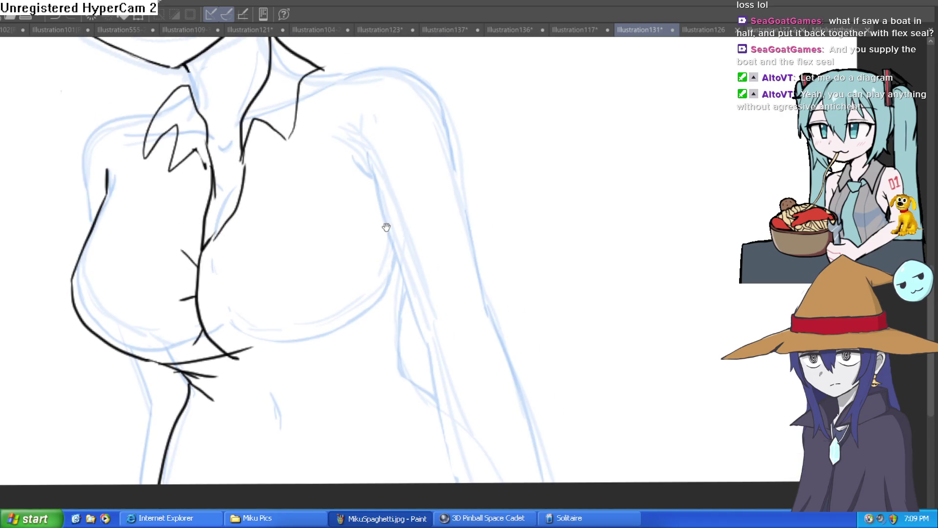
pyautogui.moveTo(479, 181)
pyautogui.mouseDown()
pyautogui.moveTo(487, 184)
pyautogui.moveTo(441, 200)
pyautogui.moveTo(484, 191)
pyautogui.moveTo(555, 120)
pyautogui.mouseUp()
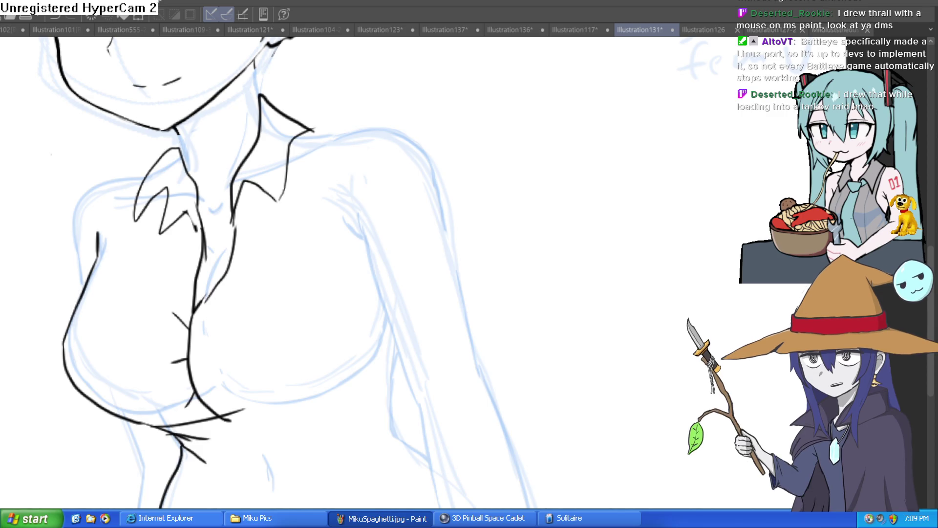
# Step: Ink the right shoulder and arm lines past the elbow, then erase the stray elbow crease
pyautogui.moveTo(313, 131); pyautogui.dragTo(400, 118)
pyautogui.hotkey('ctrl', 'z')
pyautogui.moveTo(313, 131)
pyautogui.mouseDown()
pyautogui.moveTo(405, 130)
pyautogui.moveTo(429, 158)
pyautogui.moveTo(456, 276)
pyautogui.mouseUp()
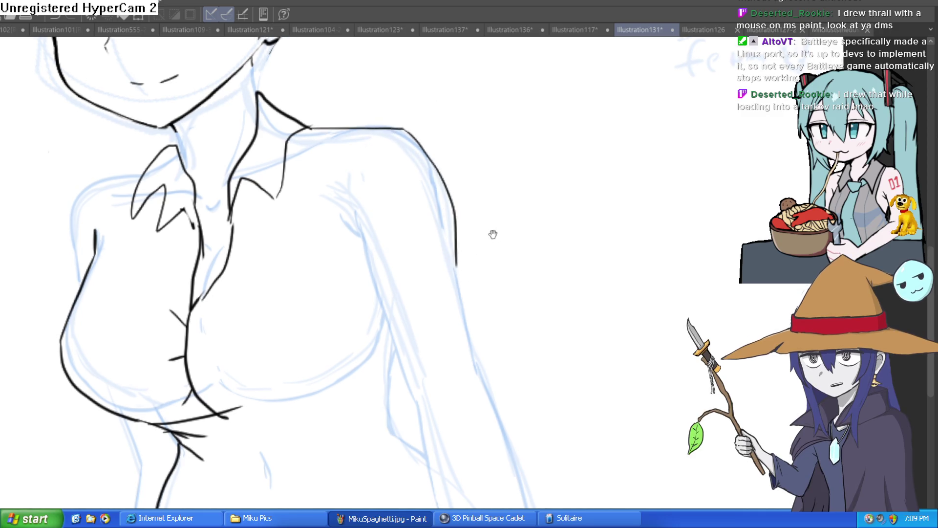
pyautogui.moveTo(307, 163)
pyautogui.mouseDown()
pyautogui.moveTo(341, 210)
pyautogui.moveTo(372, 305)
pyautogui.mouseUp()
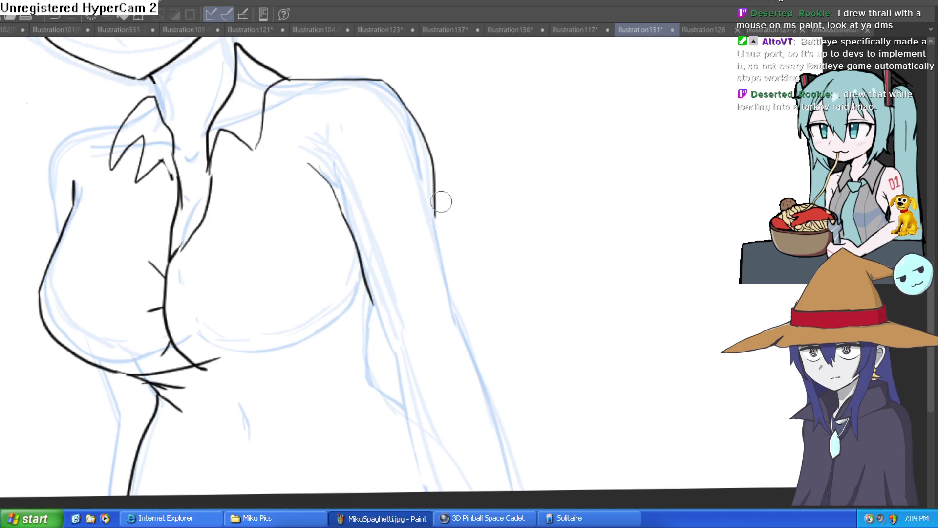
pyautogui.moveTo(439, 201)
pyautogui.mouseDown()
pyautogui.moveTo(460, 288)
pyautogui.moveTo(435, 330)
pyautogui.moveTo(474, 341)
pyautogui.moveTo(522, 489)
pyautogui.mouseUp()
pyautogui.moveTo(373, 304)
pyautogui.mouseDown()
pyautogui.moveTo(420, 381)
pyautogui.moveTo(405, 386)
pyautogui.moveTo(425, 491)
pyautogui.mouseUp()
pyautogui.press('e')
pyautogui.moveTo(453, 325); pyautogui.dragTo(450, 295)
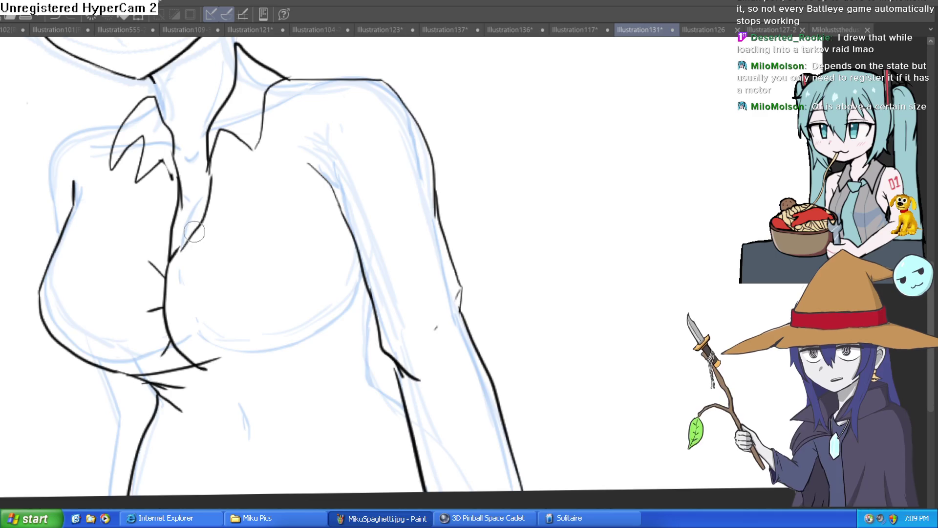
# Step: Add a small collar curve, a short neck line and the left side of the torso
pyautogui.scroll(1, 192, 185)
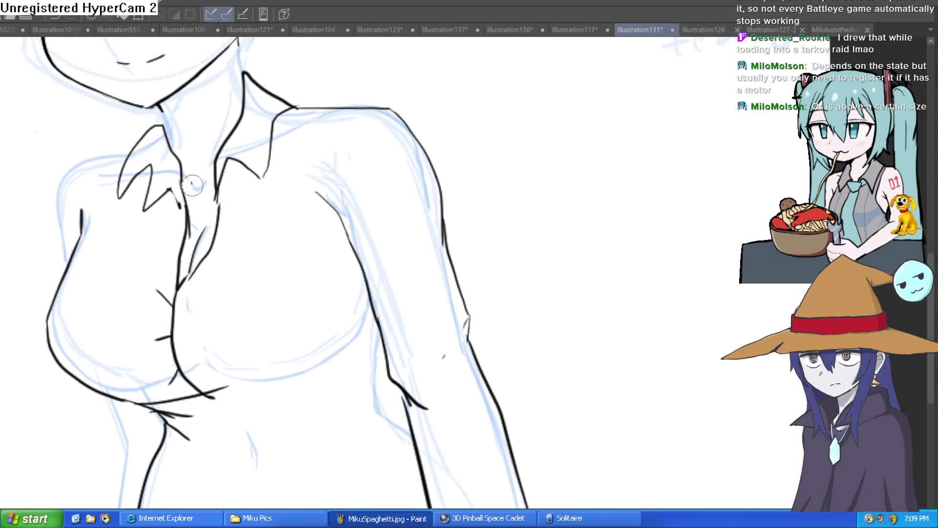
pyautogui.moveTo(192, 181); pyautogui.dragTo(206, 181)
pyautogui.scroll(2, 249, 122)
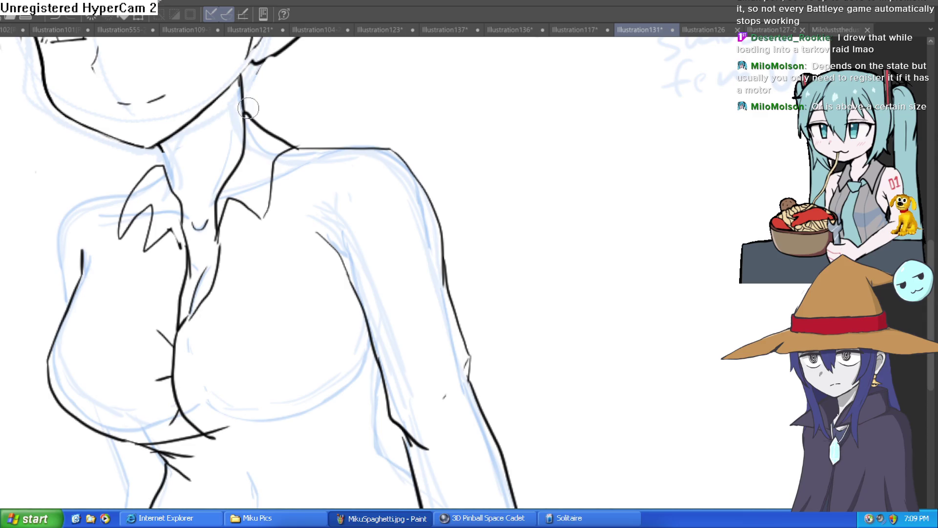
pyautogui.moveTo(234, 90); pyautogui.dragTo(231, 126)
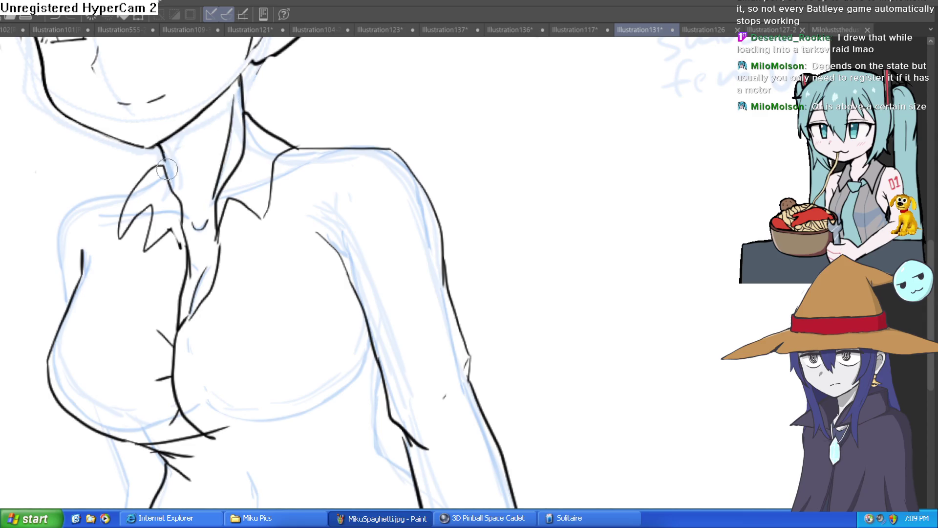
pyautogui.scroll(-5, 342, 142)
pyautogui.moveTo(378, 197)
pyautogui.mouseDown()
pyautogui.moveTo(360, 151)
pyautogui.moveTo(395, 107)
pyautogui.mouseUp()
pyautogui.scroll(5, 310, 162)
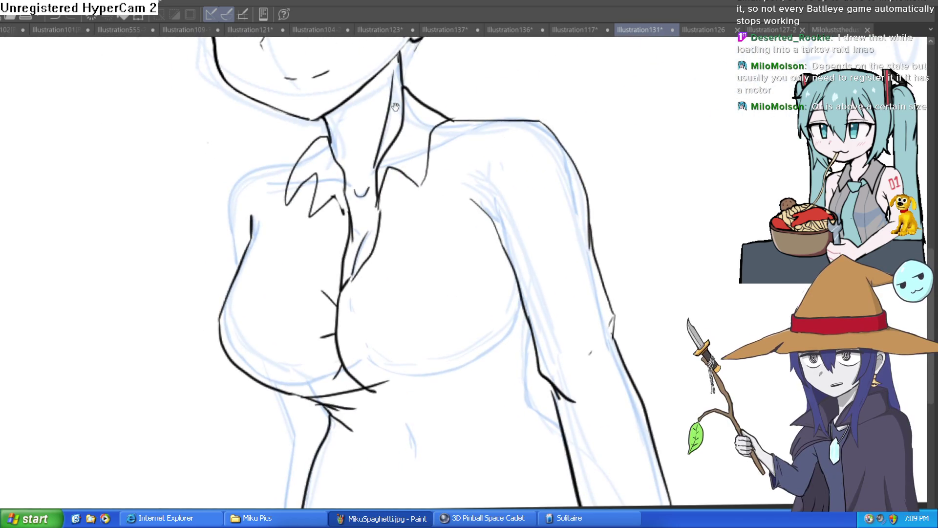
pyautogui.moveTo(296, 161)
pyautogui.mouseDown()
pyautogui.moveTo(231, 186)
pyautogui.moveTo(241, 243)
pyautogui.mouseUp()
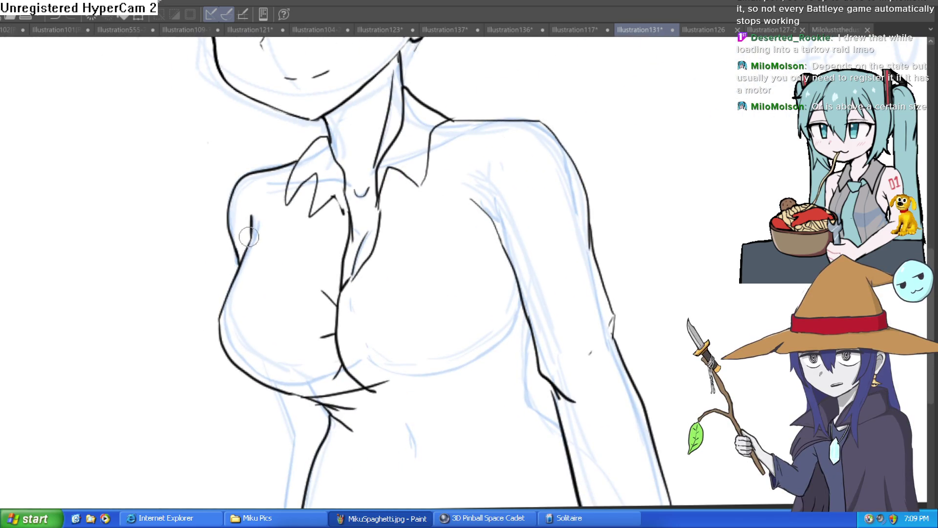
# Step: Trace the chest underside, the right torso side and a fold below the chest
pyautogui.scroll(-3, 458, 160)
pyautogui.scroll(5, 457, 159)
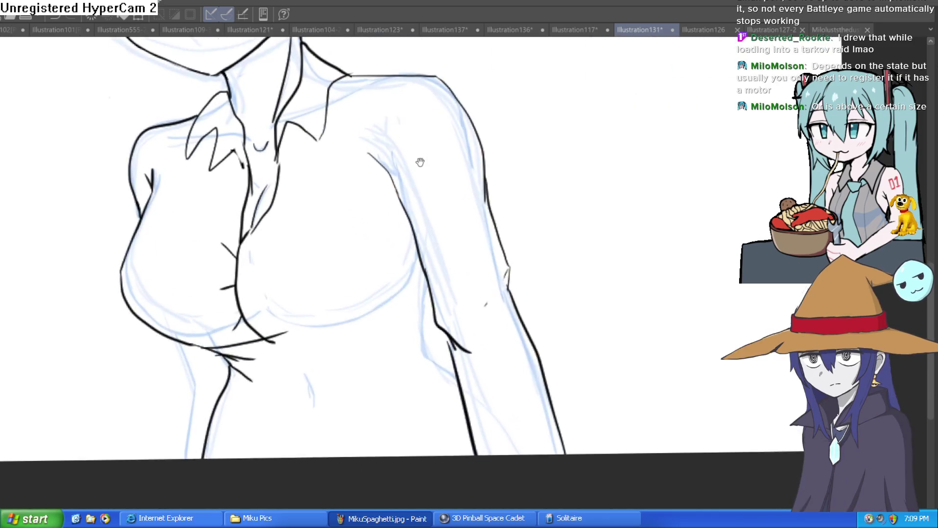
pyautogui.scroll(2, 373, 221)
pyautogui.scroll(-3, 409, 175)
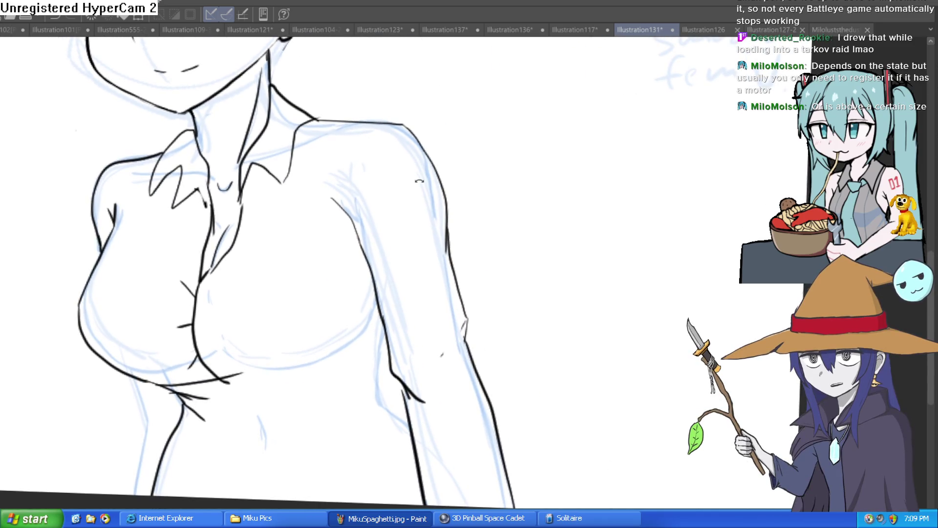
pyautogui.scroll(-2, 385, 251)
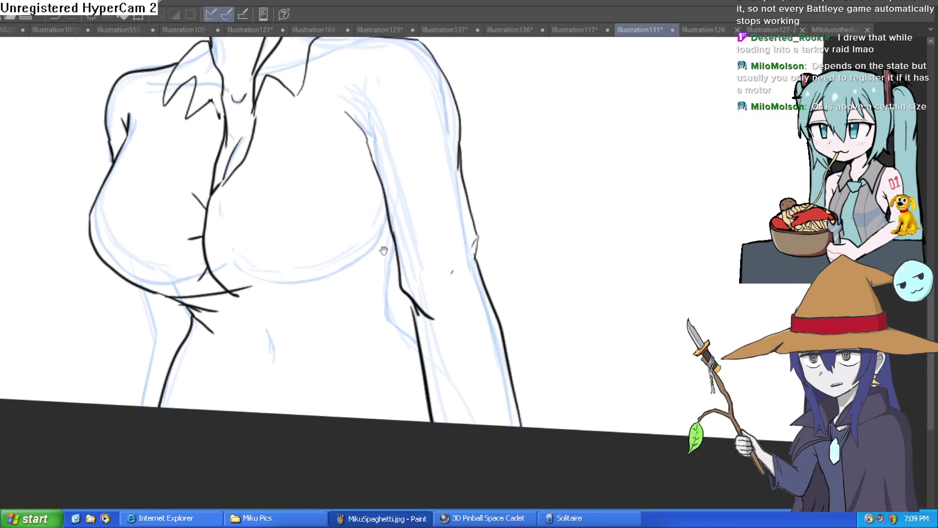
pyautogui.moveTo(282, 274)
pyautogui.mouseDown()
pyautogui.moveTo(346, 262)
pyautogui.moveTo(375, 235)
pyautogui.mouseUp()
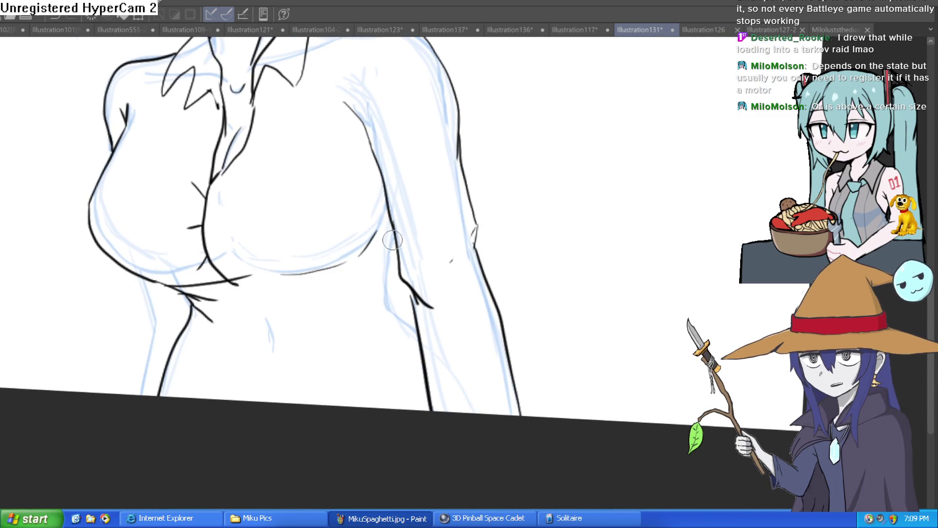
pyautogui.moveTo(373, 330)
pyautogui.mouseDown()
pyautogui.moveTo(387, 267)
pyautogui.moveTo(386, 308)
pyautogui.mouseUp()
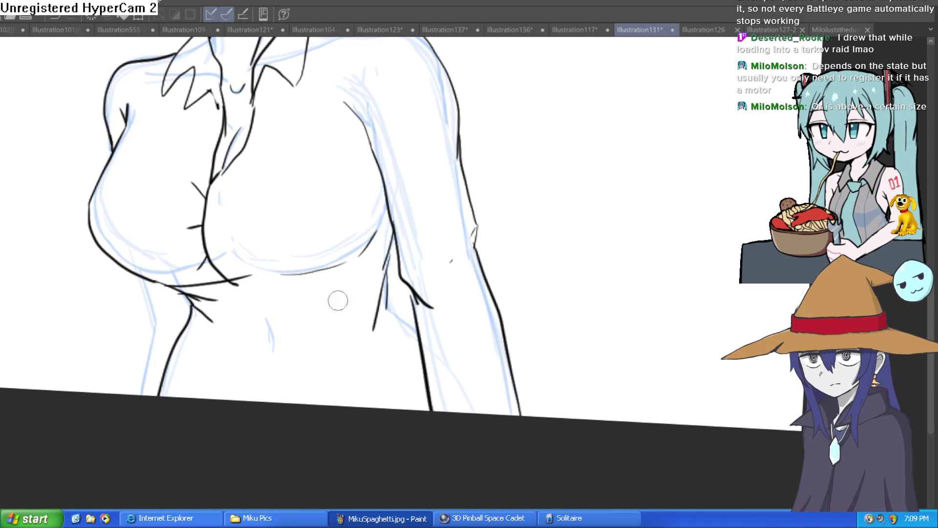
pyautogui.moveTo(193, 294); pyautogui.dragTo(280, 306)
pyautogui.moveTo(196, 301); pyautogui.dragTo(223, 322)
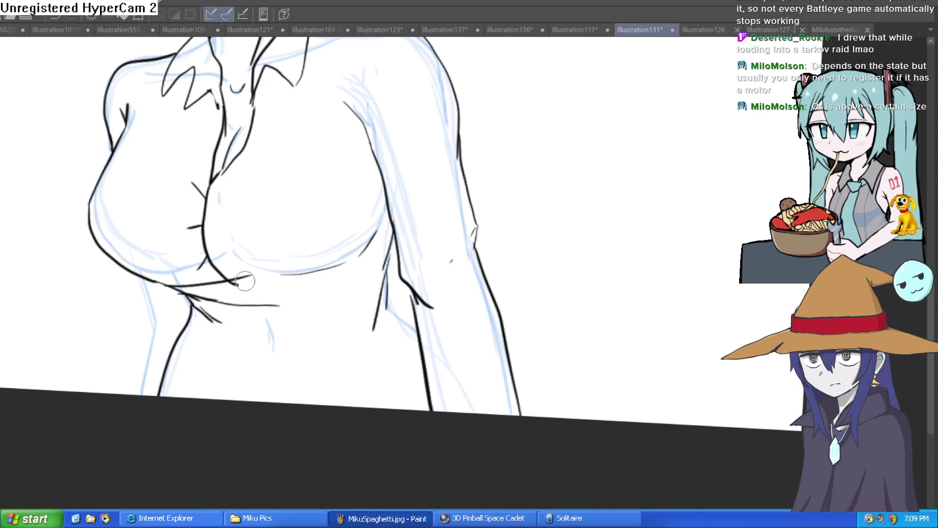
pyautogui.hotkey('ctrl', 'z')
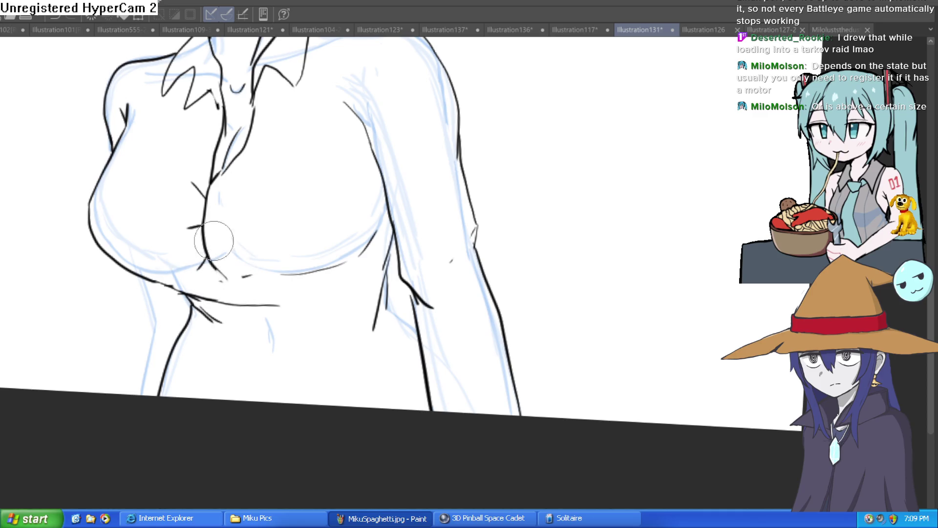
# Step: Join the lower chest line, hatch along it, and ink the right chest edge upward
pyautogui.moveTo(269, 230); pyautogui.dragTo(258, 210)
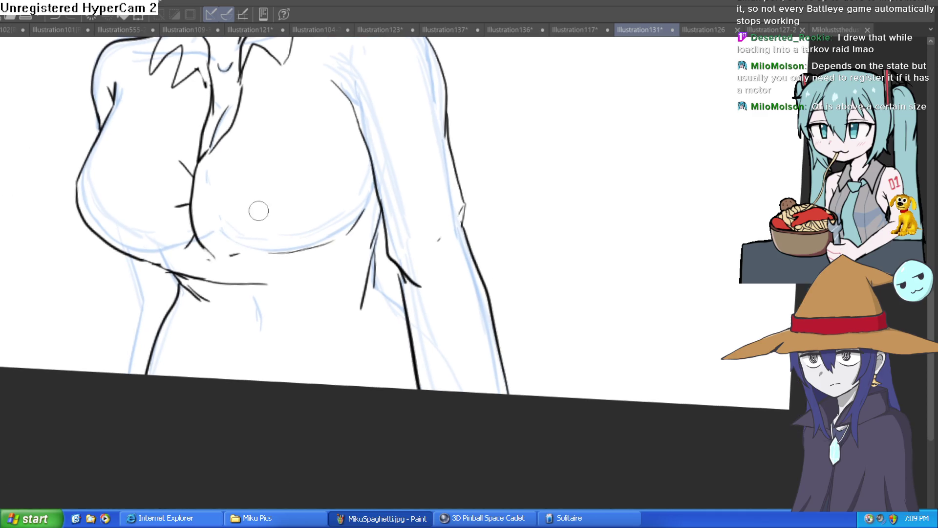
pyautogui.moveTo(222, 275); pyautogui.dragTo(231, 284)
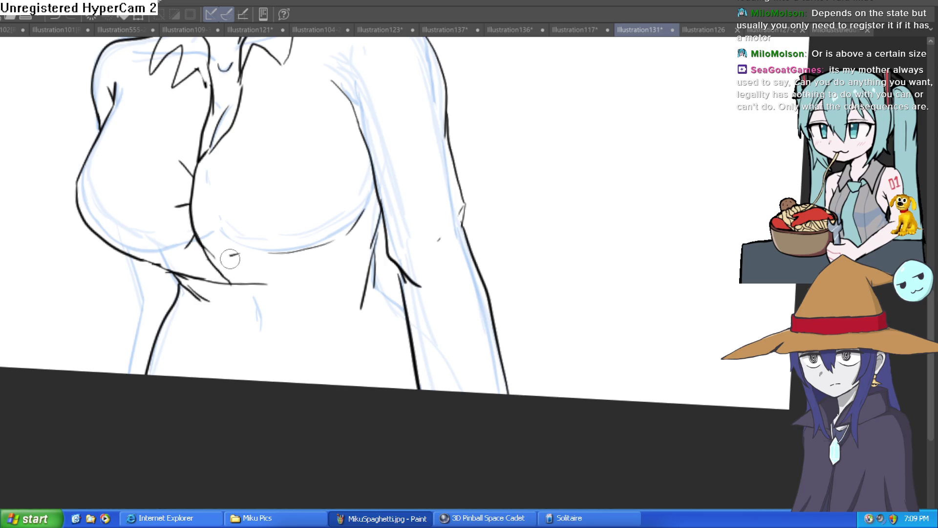
pyautogui.moveTo(301, 199)
pyautogui.mouseDown()
pyautogui.moveTo(263, 157)
pyautogui.moveTo(206, 274)
pyautogui.moveTo(313, 263)
pyautogui.moveTo(254, 286)
pyautogui.mouseUp()
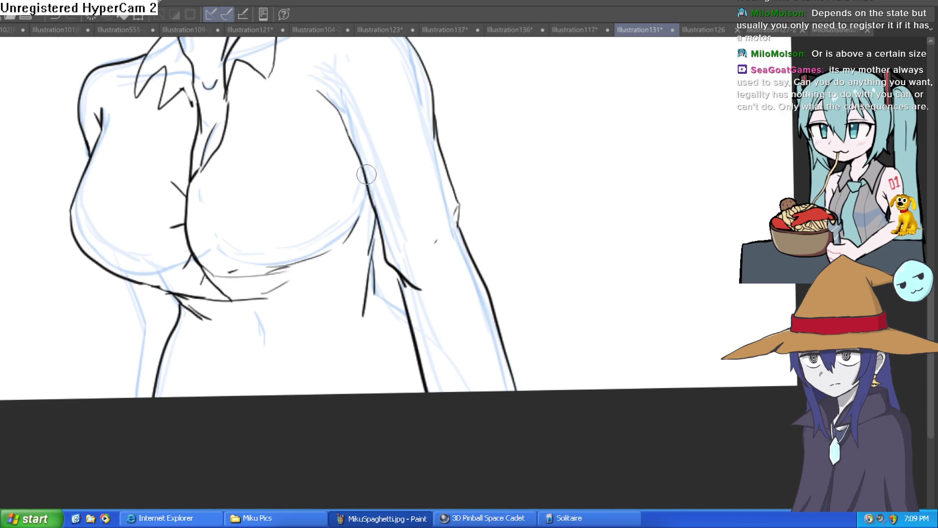
pyautogui.moveTo(368, 168); pyautogui.dragTo(351, 239)
pyautogui.moveTo(372, 196); pyautogui.dragTo(332, 115)
# Step: Trace the shoulder top, upper-arm contour and inner arm line
pyautogui.scroll(5, 332, 116)
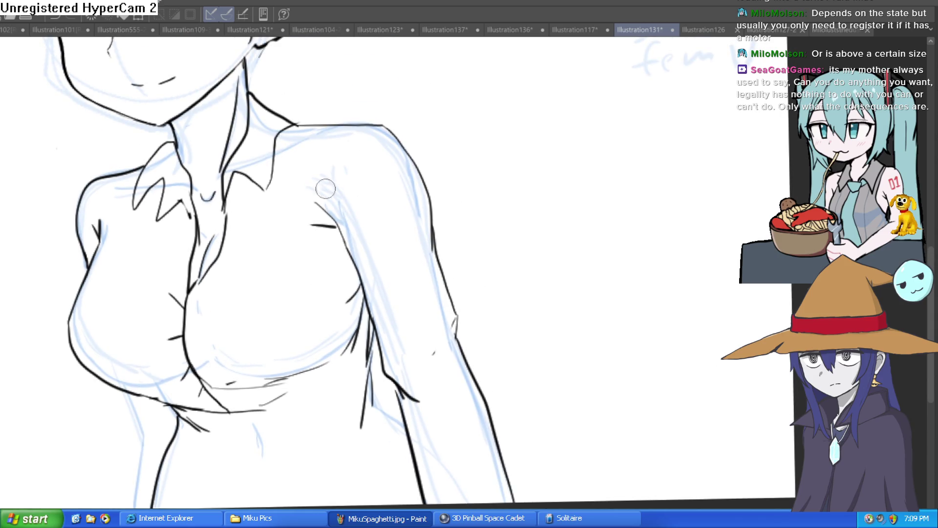
pyautogui.moveTo(315, 198)
pyautogui.mouseDown()
pyautogui.moveTo(350, 138)
pyautogui.moveTo(305, 210)
pyautogui.mouseUp()
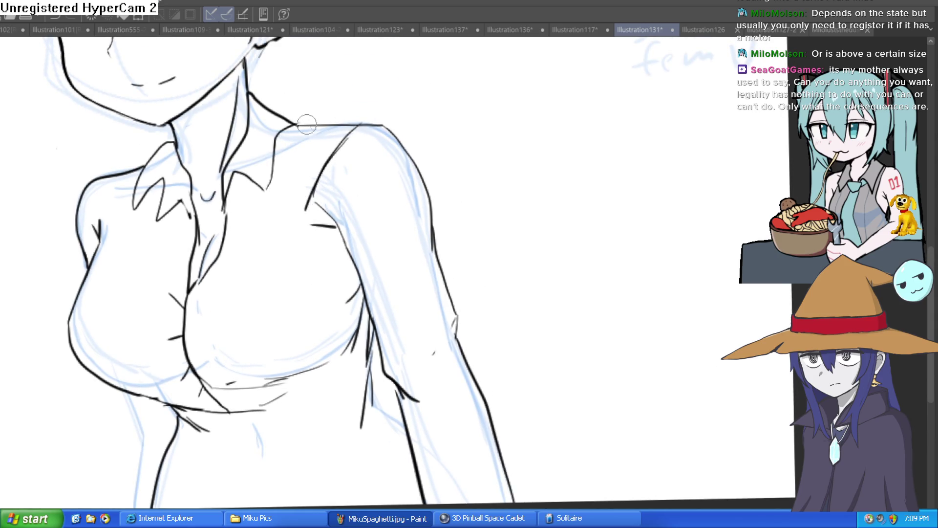
pyautogui.moveTo(297, 125)
pyautogui.mouseDown()
pyautogui.moveTo(356, 129)
pyautogui.moveTo(413, 155)
pyautogui.mouseUp()
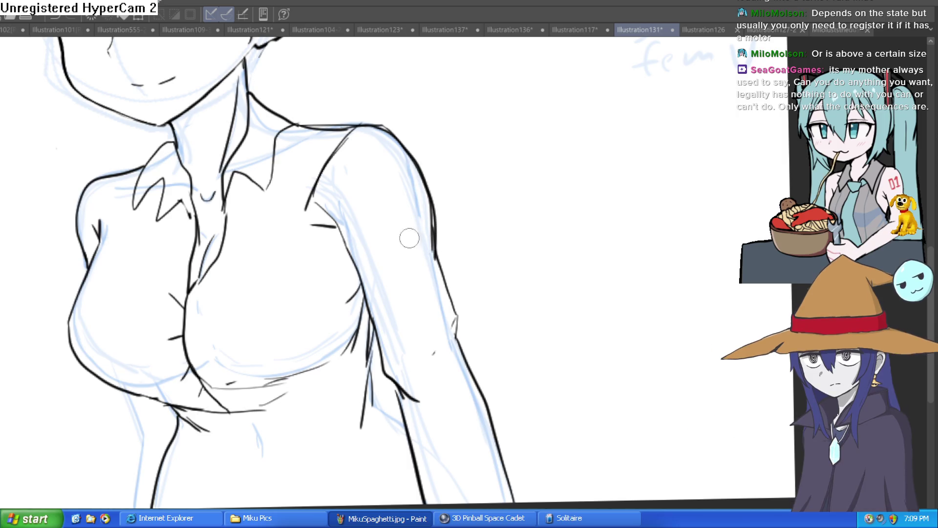
pyautogui.moveTo(322, 221); pyautogui.dragTo(376, 290)
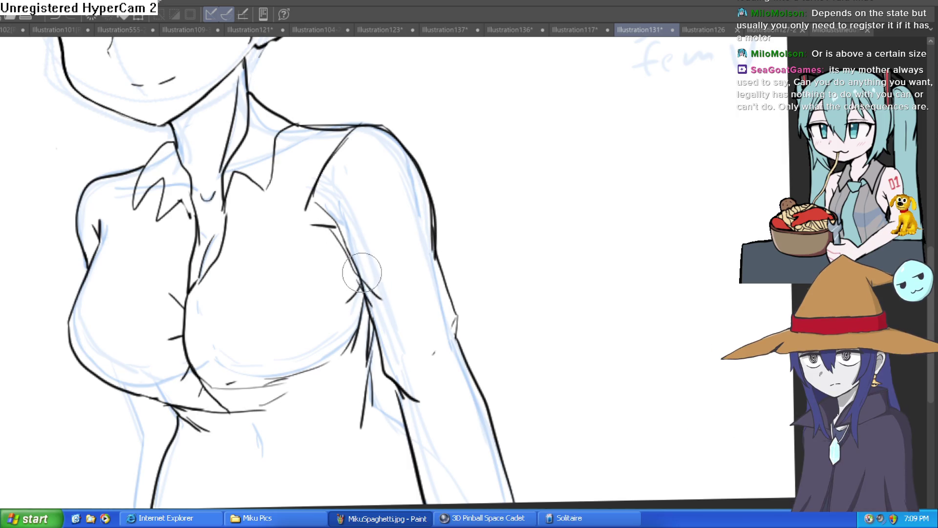
pyautogui.scroll(-4, 391, 190)
pyautogui.moveTo(426, 180)
pyautogui.mouseDown()
pyautogui.moveTo(406, 192)
pyautogui.moveTo(405, 212)
pyautogui.moveTo(354, 156)
pyautogui.moveTo(346, 230)
pyautogui.mouseUp()
pyautogui.moveTo(406, 186); pyautogui.dragTo(425, 182)
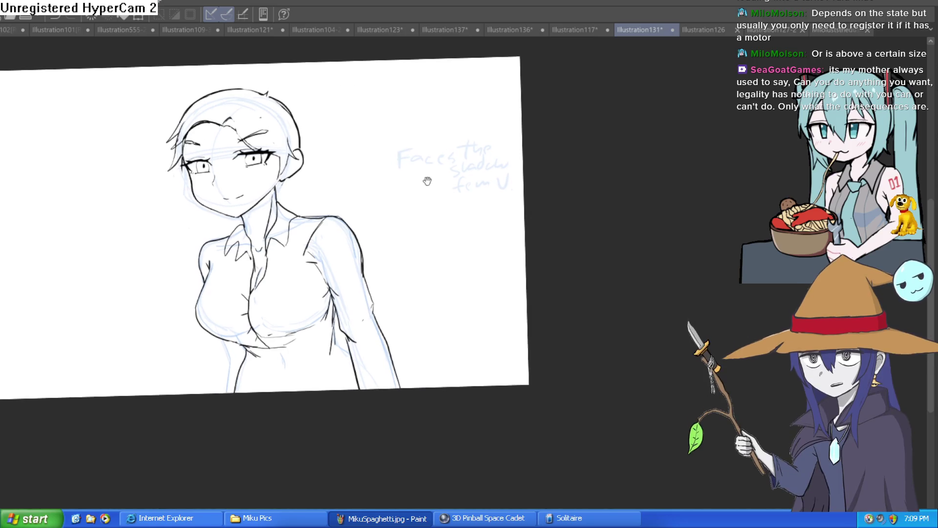
pyautogui.moveTo(462, 150)
pyautogui.mouseDown()
pyautogui.moveTo(490, 130)
pyautogui.moveTo(446, 143)
pyautogui.moveTo(462, 130)
pyautogui.mouseUp()
pyautogui.moveTo(321, 240); pyautogui.dragTo(317, 238)
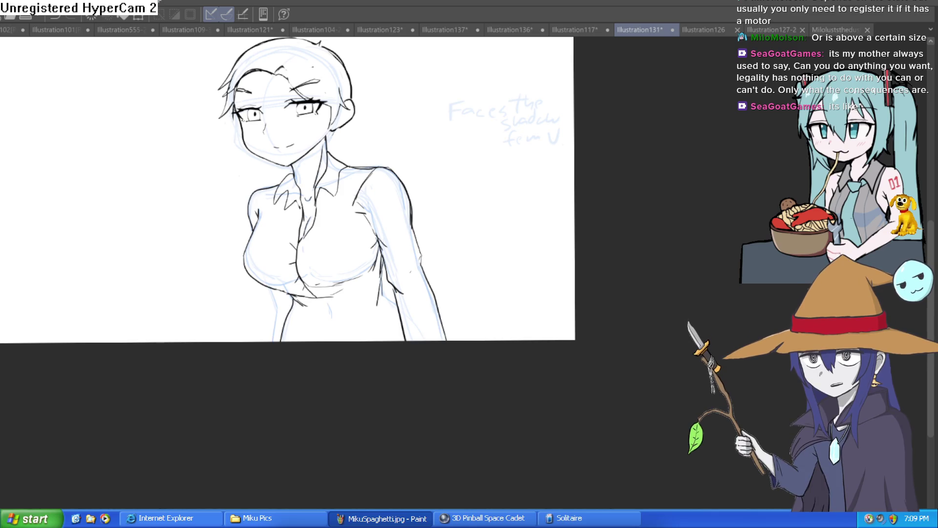
pyautogui.hotkey('ctrl', 't')
pyautogui.press('Return')
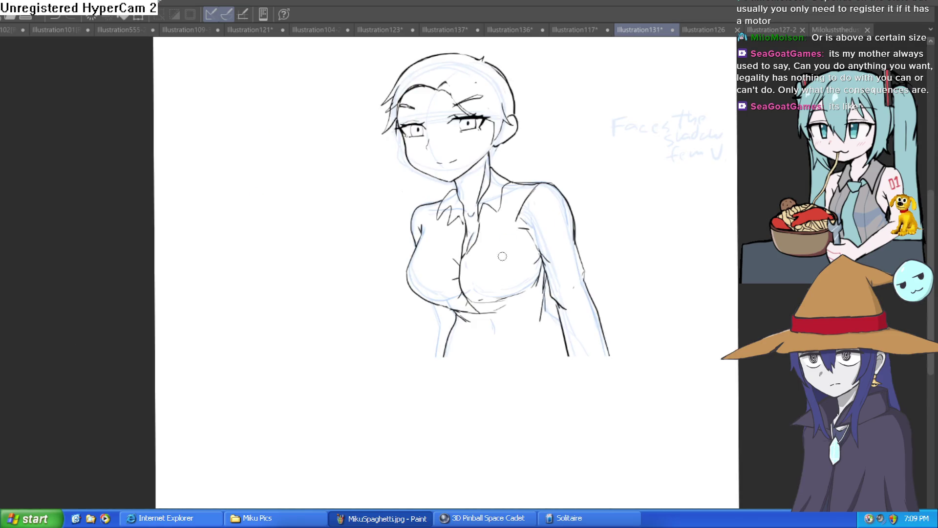
pyautogui.moveTo(508, 244)
pyautogui.mouseDown()
pyautogui.moveTo(479, 293)
pyautogui.moveTo(439, 318)
pyautogui.moveTo(413, 355)
pyautogui.mouseUp()
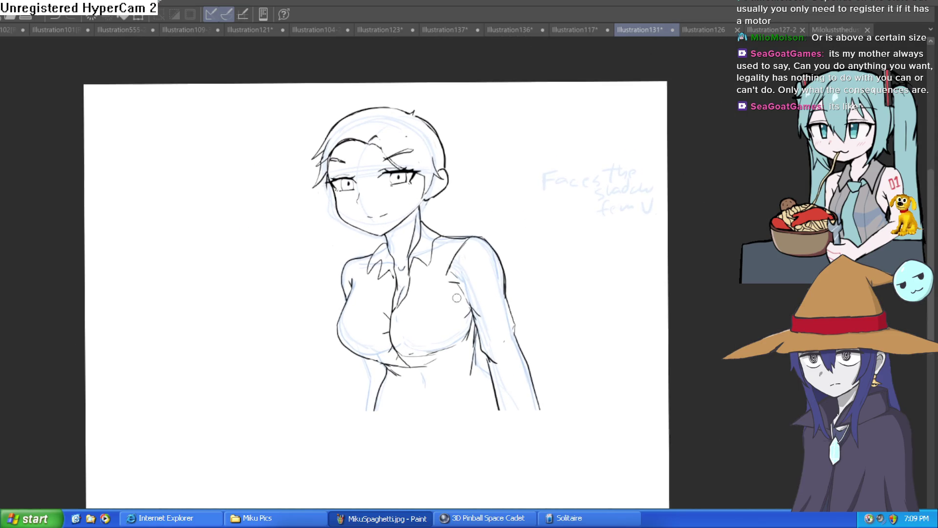
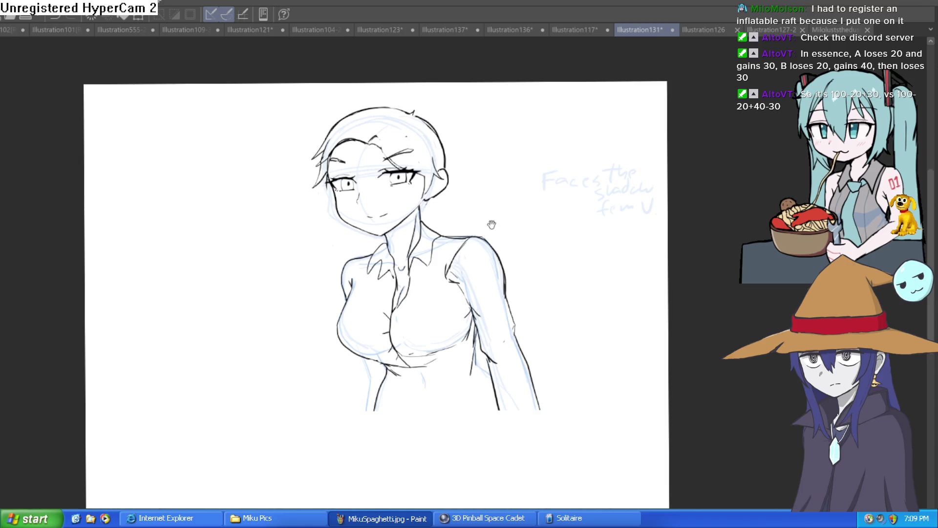
# Step: Ink the right neck line, both pointed collar tips and the neck-to-shoulder curve, then zoom back out
pyautogui.scroll(5, 491, 225)
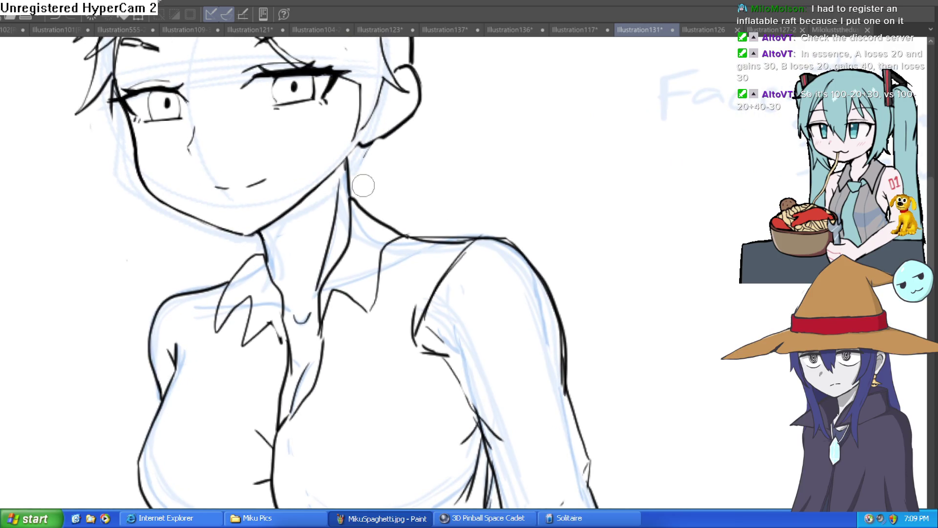
pyautogui.moveTo(350, 242)
pyautogui.mouseDown()
pyautogui.moveTo(353, 199)
pyautogui.moveTo(386, 210)
pyautogui.moveTo(406, 239)
pyautogui.moveTo(382, 279)
pyautogui.moveTo(380, 326)
pyautogui.moveTo(323, 336)
pyautogui.mouseUp()
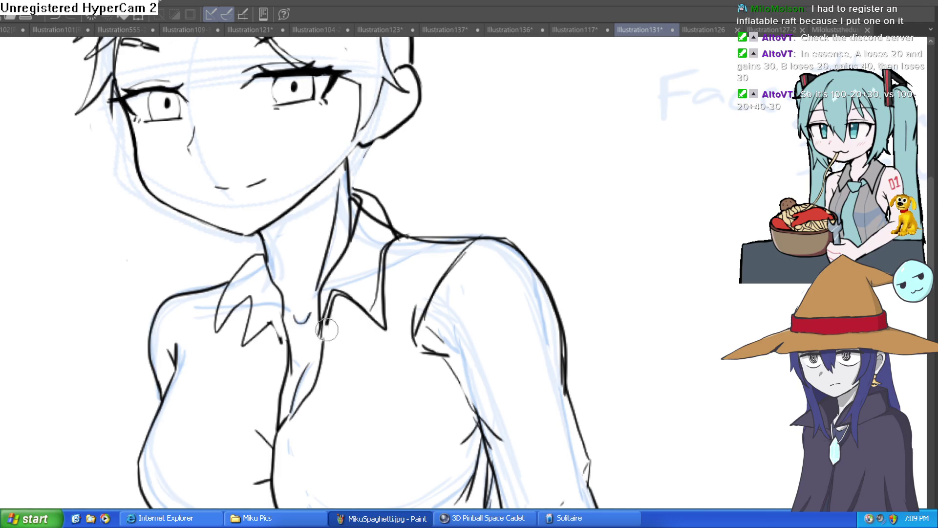
pyautogui.moveTo(331, 293); pyautogui.dragTo(325, 337)
pyautogui.moveTo(266, 249)
pyautogui.mouseDown()
pyautogui.moveTo(227, 289)
pyautogui.moveTo(279, 325)
pyautogui.moveTo(247, 342)
pyautogui.moveTo(254, 312)
pyautogui.moveTo(230, 289)
pyautogui.moveTo(239, 281)
pyautogui.mouseUp()
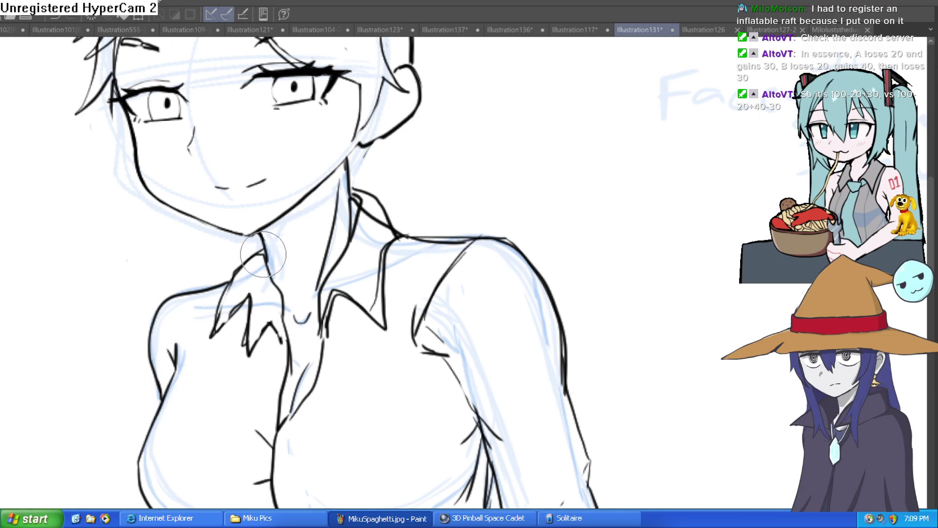
pyautogui.moveTo(364, 210)
pyautogui.mouseDown()
pyautogui.moveTo(396, 237)
pyautogui.moveTo(372, 318)
pyautogui.moveTo(395, 216)
pyautogui.mouseUp()
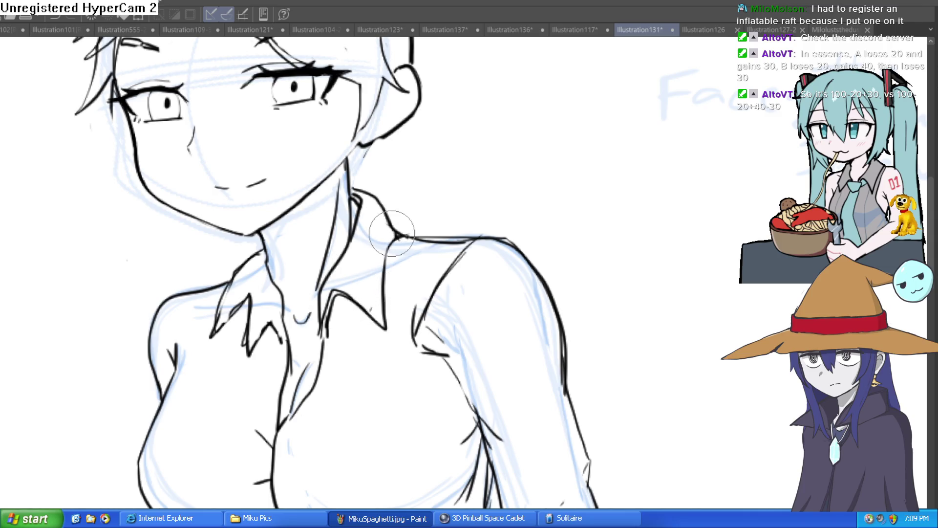
pyautogui.moveTo(337, 293)
pyautogui.mouseDown()
pyautogui.moveTo(370, 311)
pyautogui.moveTo(325, 333)
pyautogui.mouseUp()
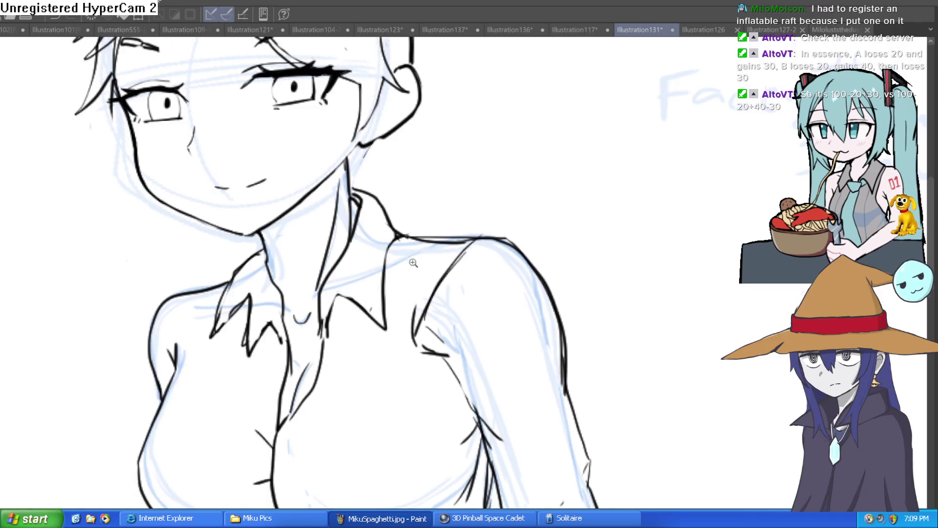
pyautogui.scroll(-3, 482, 262)
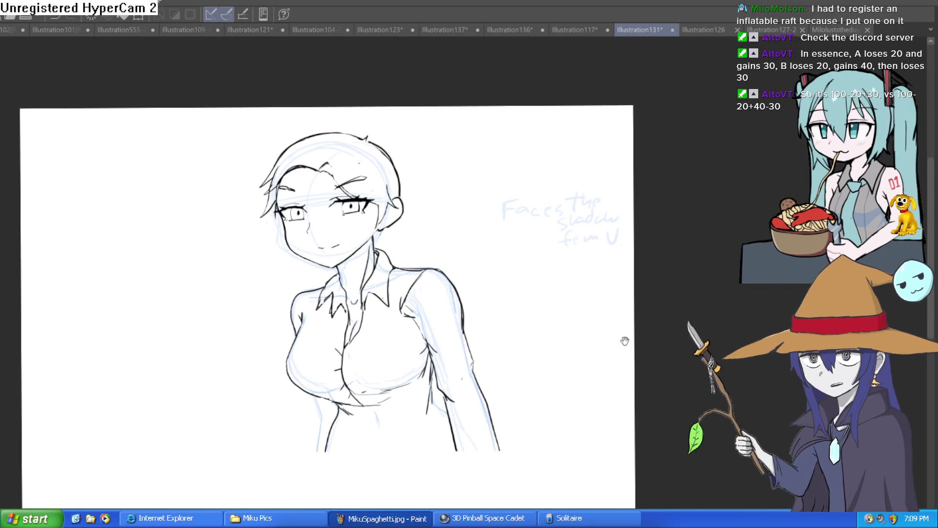
pyautogui.moveTo(589, 242); pyautogui.dragTo(552, 195)
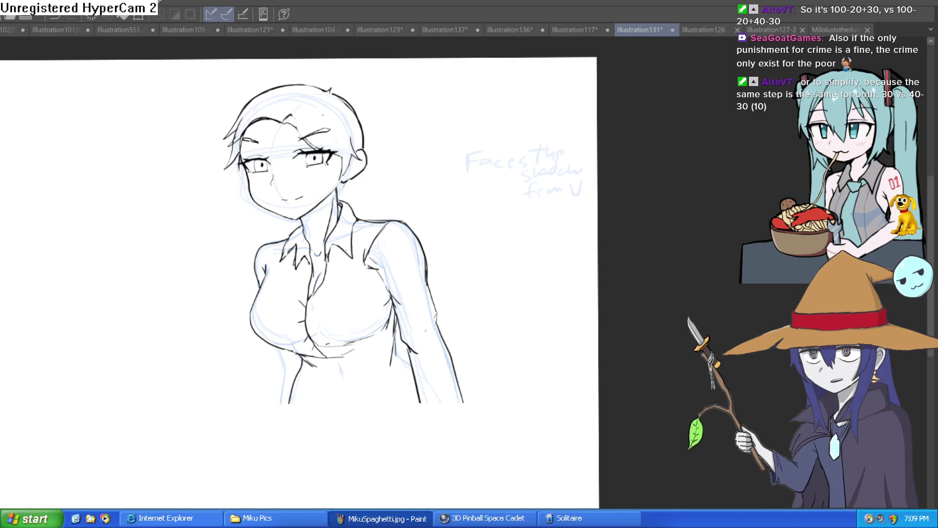
# Step: Ink the curve under the chest, the torso's side line and the shirt's lower folds
pyautogui.scroll(5, 400, 185)
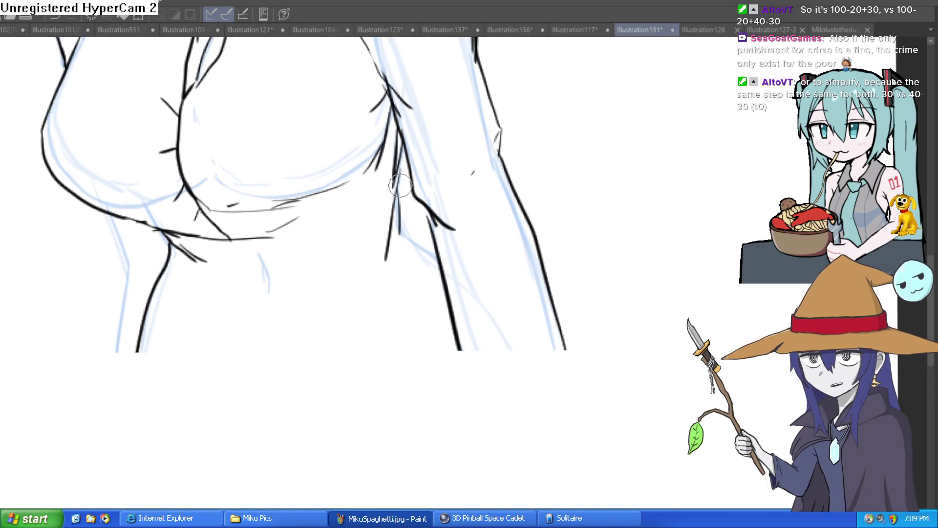
pyautogui.moveTo(411, 210); pyautogui.dragTo(362, 222)
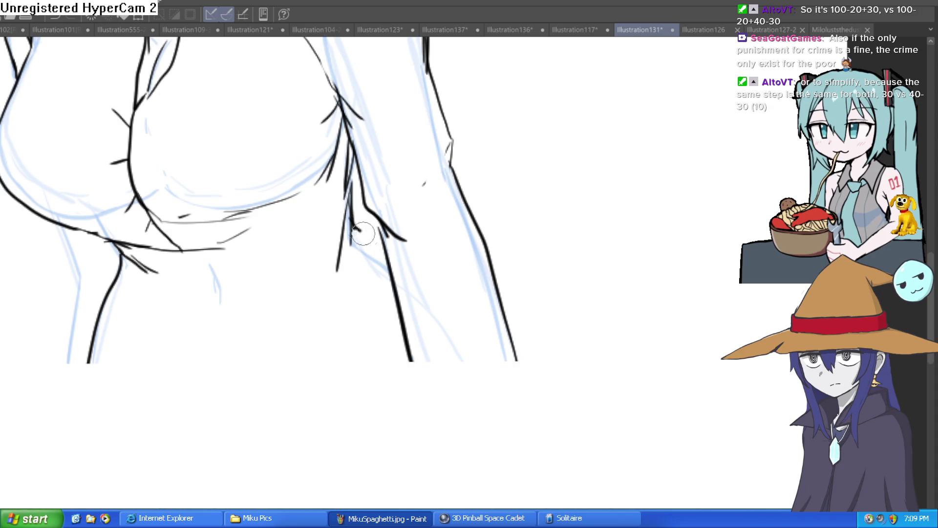
pyautogui.scroll(-4, 487, 283)
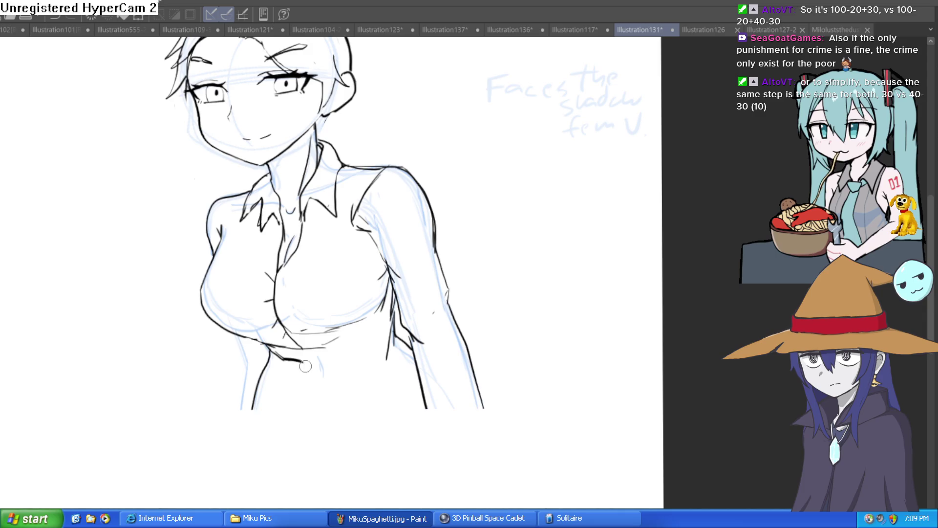
pyautogui.scroll(4, 310, 367)
pyautogui.moveTo(269, 348); pyautogui.dragTo(339, 365)
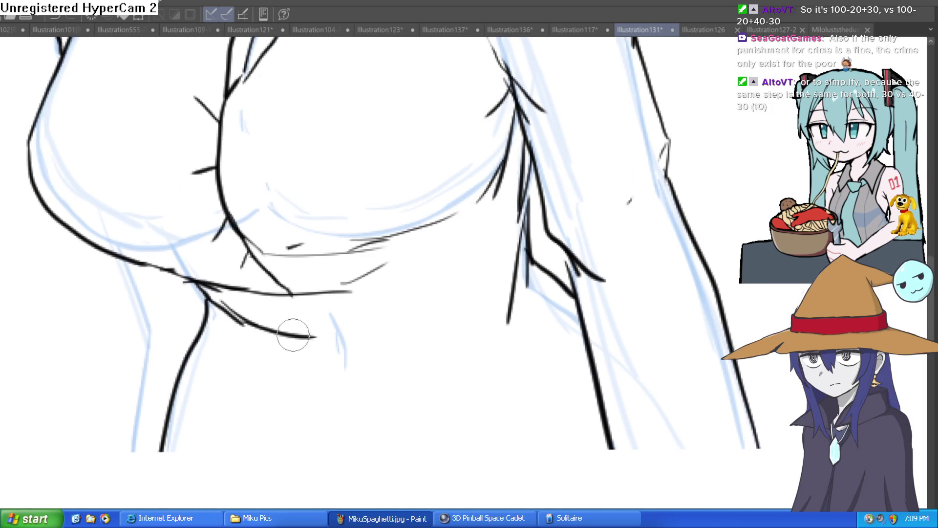
pyautogui.moveTo(198, 286)
pyautogui.mouseDown()
pyautogui.moveTo(242, 385)
pyautogui.moveTo(306, 419)
pyautogui.mouseUp()
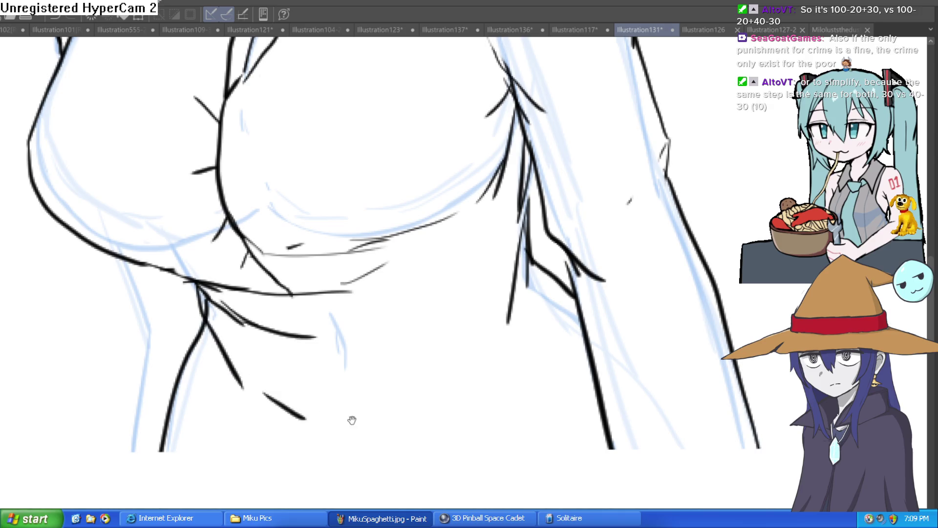
pyautogui.moveTo(459, 239); pyautogui.dragTo(376, 381)
pyautogui.scroll(-6, 450, 339)
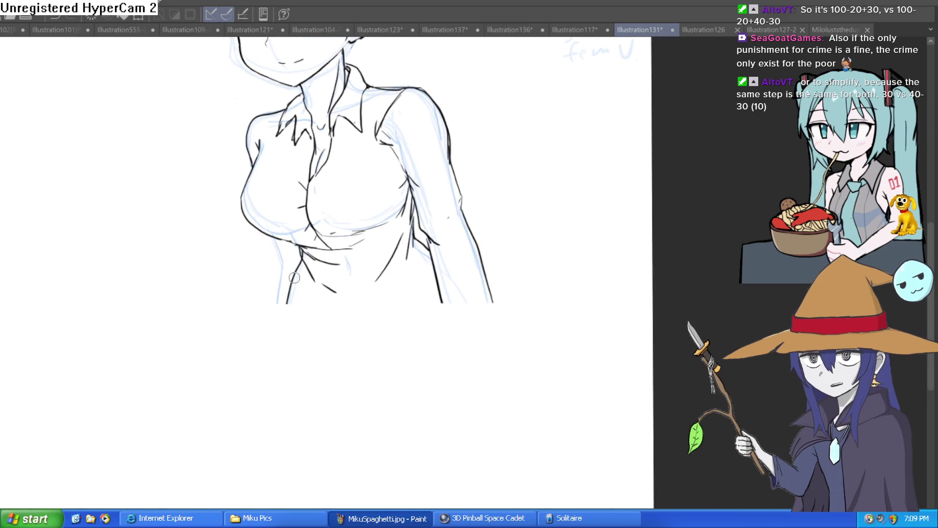
# Step: Add a short waist stroke, undo a misplaced long line, and ink the right hip curve
pyautogui.moveTo(398, 198); pyautogui.dragTo(389, 263)
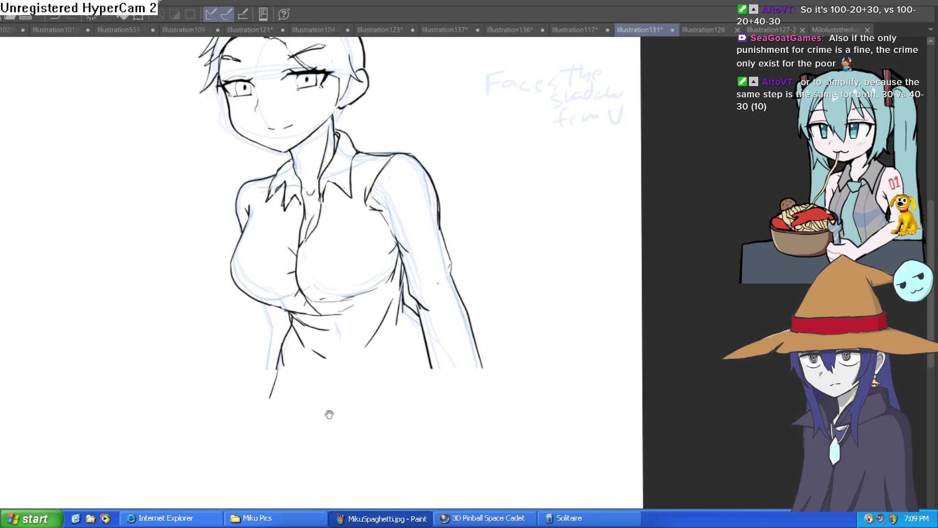
pyautogui.moveTo(329, 412)
pyautogui.mouseDown()
pyautogui.moveTo(267, 369)
pyautogui.moveTo(289, 376)
pyautogui.moveTo(345, 327)
pyautogui.moveTo(339, 259)
pyautogui.moveTo(281, 415)
pyautogui.mouseUp()
pyautogui.moveTo(360, 324)
pyautogui.mouseDown()
pyautogui.moveTo(374, 452)
pyautogui.moveTo(341, 318)
pyautogui.moveTo(337, 238)
pyautogui.mouseUp()
pyautogui.hotkey('ctrl', 'z')
pyautogui.moveTo(401, 213); pyautogui.dragTo(387, 328)
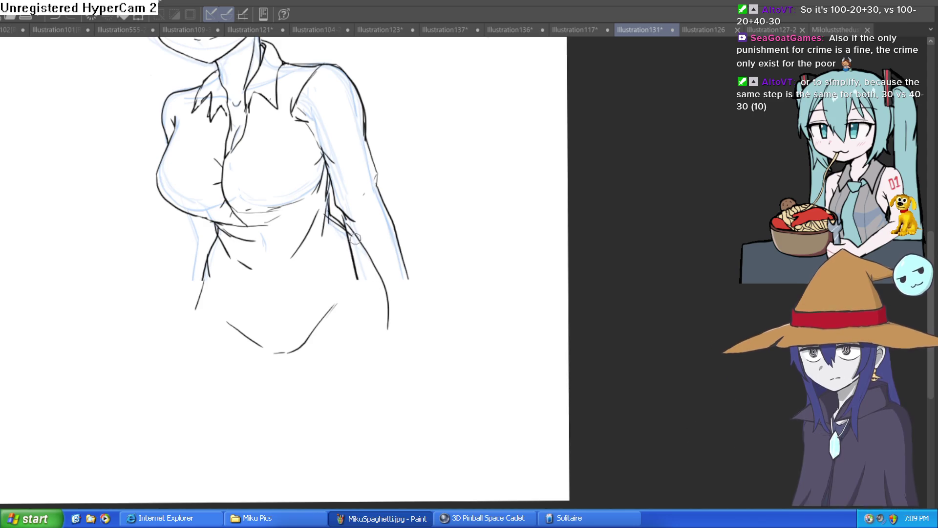
# Step: Ink the right hip curve, crotch line and left waist and hip strokes, redoing the bad ones
pyautogui.moveTo(349, 239)
pyautogui.mouseDown()
pyautogui.moveTo(390, 324)
pyautogui.moveTo(382, 375)
pyautogui.mouseUp()
pyautogui.moveTo(321, 327); pyautogui.dragTo(204, 422)
pyautogui.scroll(3, 244, 389)
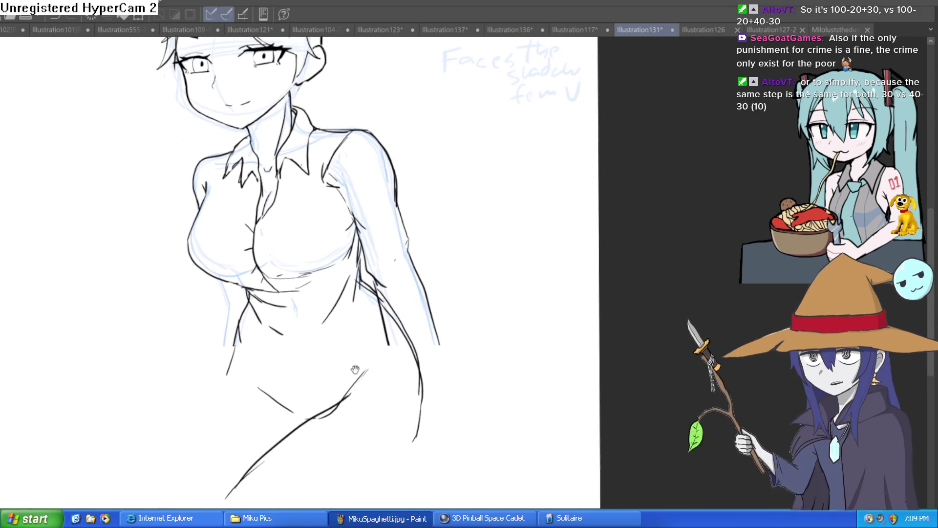
pyautogui.moveTo(300, 418); pyautogui.dragTo(377, 357)
pyautogui.moveTo(337, 399); pyautogui.dragTo(368, 351)
pyautogui.moveTo(297, 416); pyautogui.dragTo(284, 404)
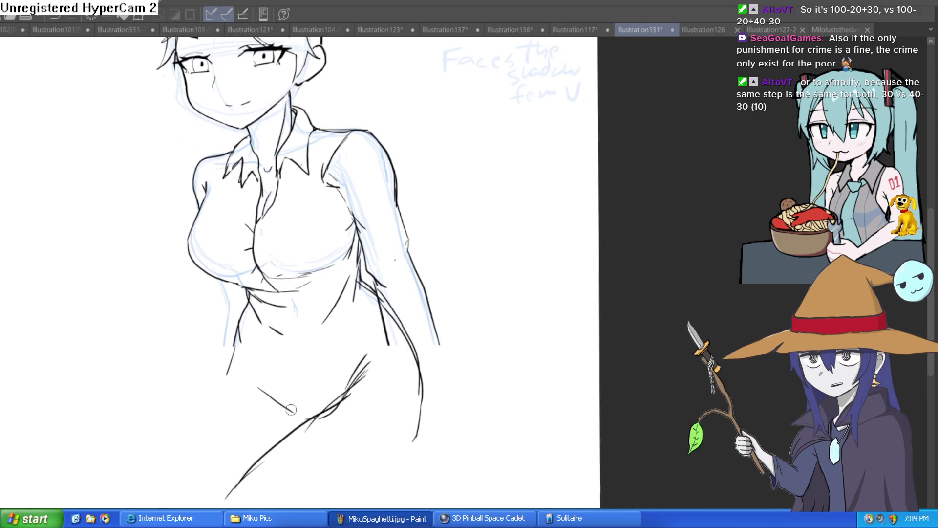
pyautogui.moveTo(242, 323)
pyautogui.mouseDown()
pyautogui.moveTo(226, 371)
pyautogui.moveTo(159, 398)
pyautogui.moveTo(119, 436)
pyautogui.mouseUp()
pyautogui.hotkey('ctrl', 'z')
pyautogui.moveTo(439, 320); pyautogui.dragTo(500, 287)
pyautogui.moveTo(297, 313)
pyautogui.mouseDown()
pyautogui.moveTo(286, 328)
pyautogui.moveTo(288, 351)
pyautogui.moveTo(195, 397)
pyautogui.mouseUp()
pyautogui.hotkey('ctrl', 'z')
pyautogui.moveTo(295, 342); pyautogui.dragTo(214, 421)
pyautogui.moveTo(496, 350)
pyautogui.mouseDown()
pyautogui.moveTo(474, 296)
pyautogui.moveTo(459, 316)
pyautogui.mouseUp()
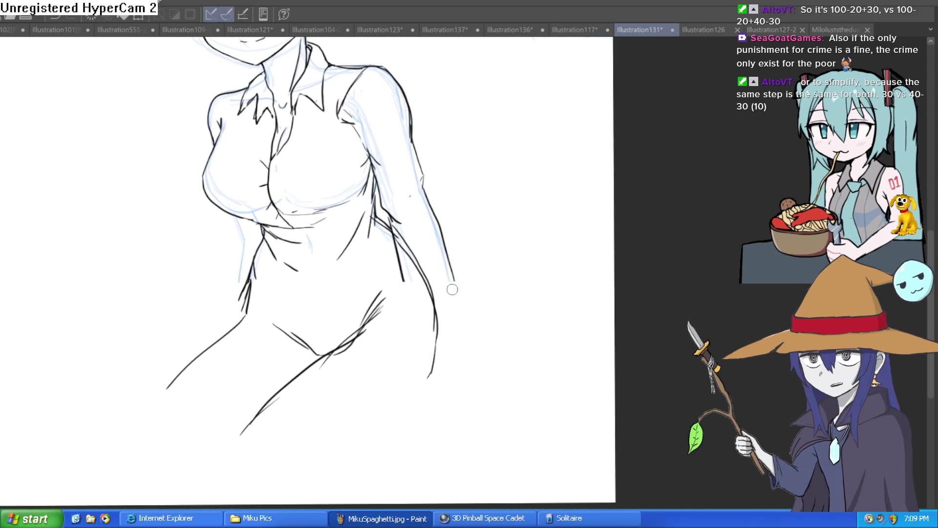
# Step: Ink the right waist-to-thigh contour, the thigh underside, the lower leg and the left thigh
pyautogui.moveTo(371, 207)
pyautogui.mouseDown()
pyautogui.moveTo(385, 248)
pyautogui.moveTo(442, 313)
pyautogui.moveTo(446, 379)
pyautogui.moveTo(389, 448)
pyautogui.moveTo(342, 464)
pyautogui.mouseUp()
pyautogui.moveTo(435, 421); pyautogui.dragTo(499, 293)
pyautogui.moveTo(414, 337); pyautogui.dragTo(342, 364)
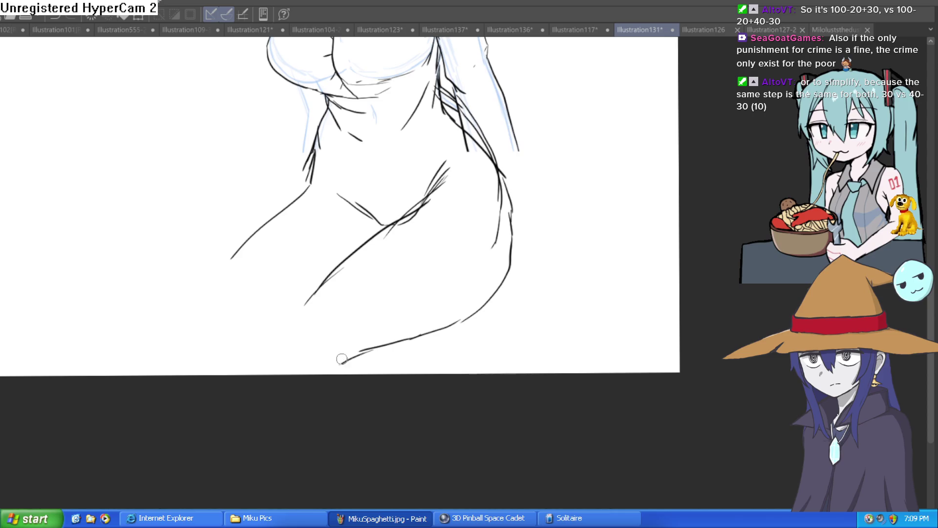
pyautogui.moveTo(321, 300); pyautogui.dragTo(295, 383)
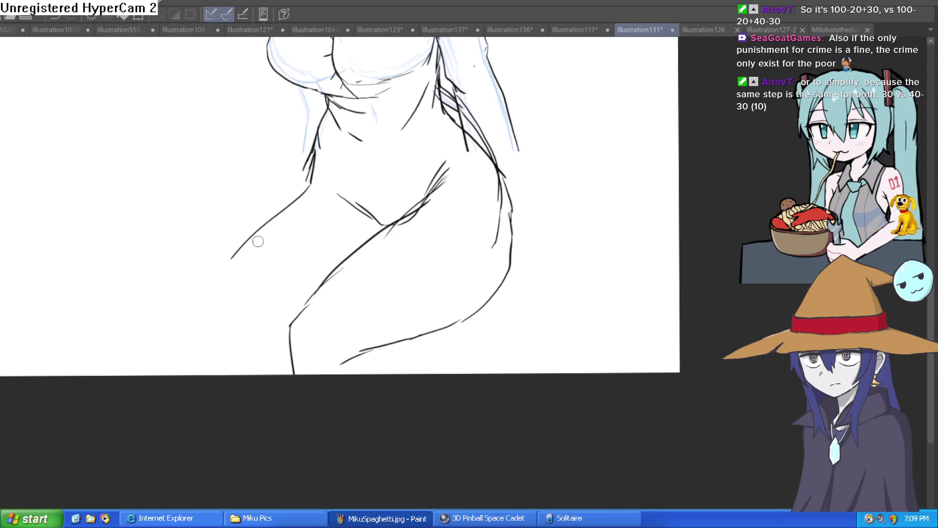
pyautogui.moveTo(317, 181); pyautogui.dragTo(223, 274)
pyautogui.moveTo(243, 256); pyautogui.dragTo(207, 324)
pyautogui.moveTo(481, 245)
pyautogui.mouseDown()
pyautogui.moveTo(440, 489)
pyautogui.moveTo(442, 455)
pyautogui.moveTo(469, 405)
pyautogui.mouseUp()
pyautogui.scroll(-1, 481, 343)
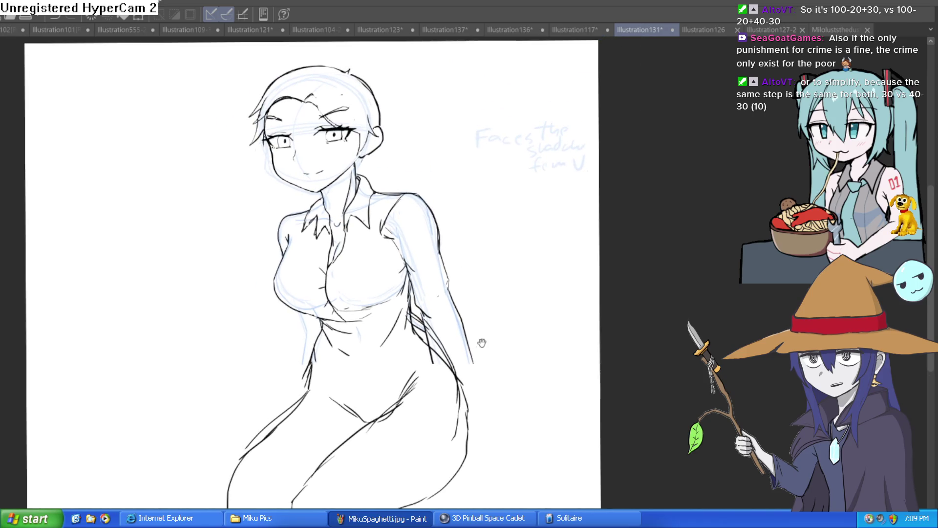
pyautogui.moveTo(505, 291); pyautogui.dragTo(466, 217)
pyautogui.moveTo(478, 269); pyautogui.dragTo(484, 312)
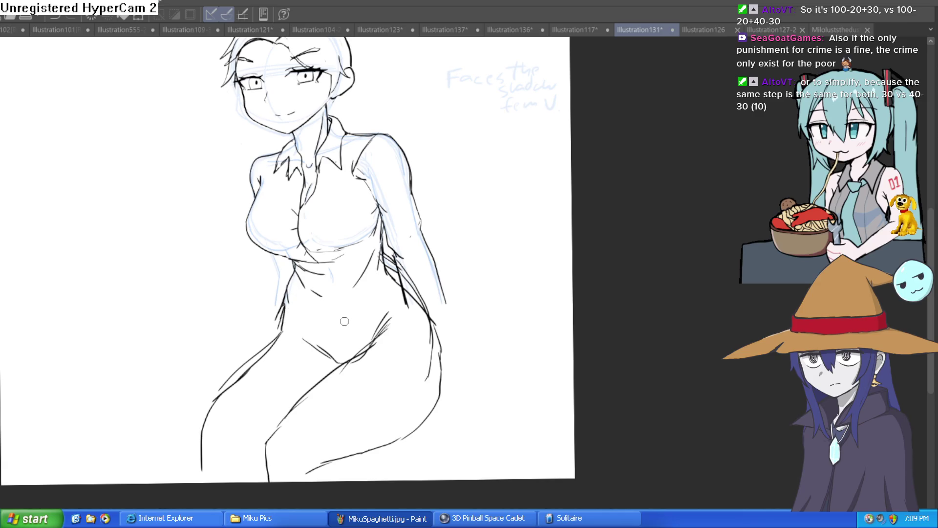
# Step: Ink lines from the navel to the hip and crotch, the thigh's top curve and the left calf
pyautogui.moveTo(347, 324)
pyautogui.mouseDown()
pyautogui.moveTo(386, 346)
pyautogui.moveTo(426, 282)
pyautogui.mouseUp()
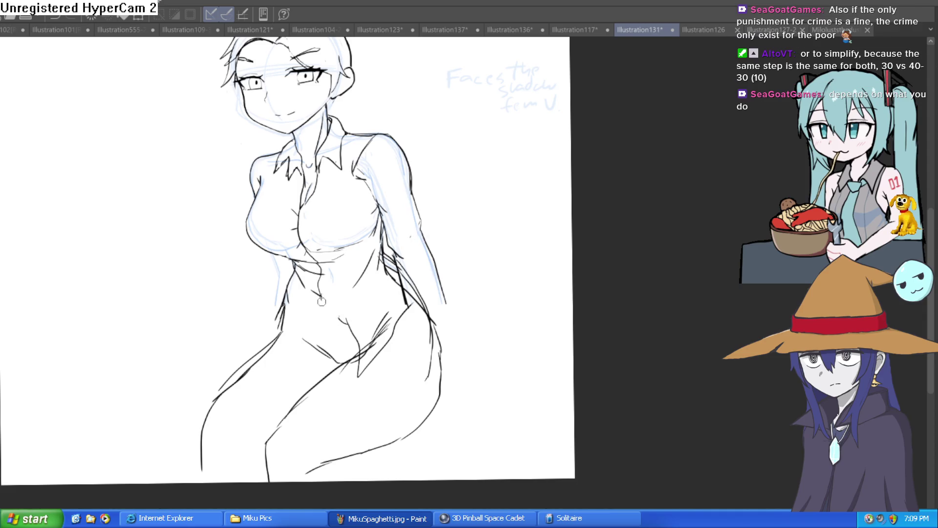
pyautogui.moveTo(321, 301)
pyautogui.mouseDown()
pyautogui.moveTo(338, 321)
pyautogui.moveTo(261, 364)
pyautogui.mouseUp()
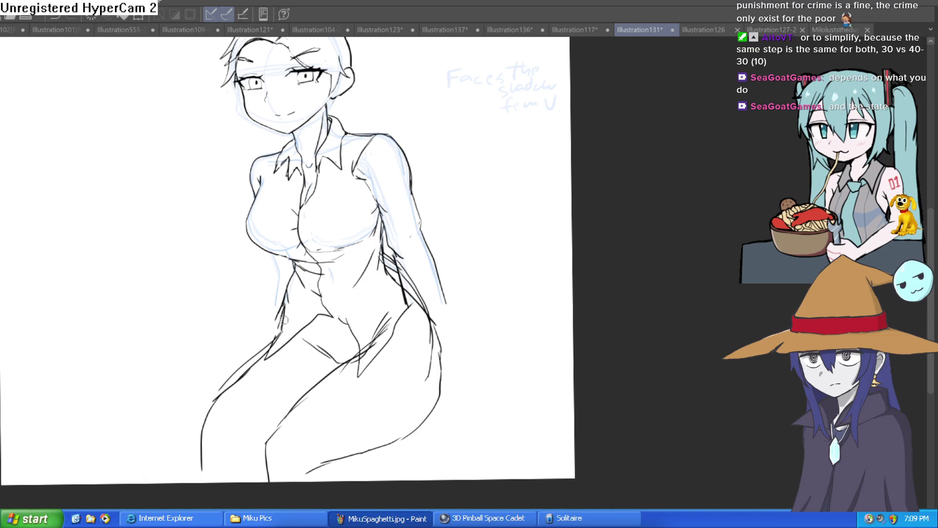
pyautogui.moveTo(456, 237); pyautogui.dragTo(429, 272)
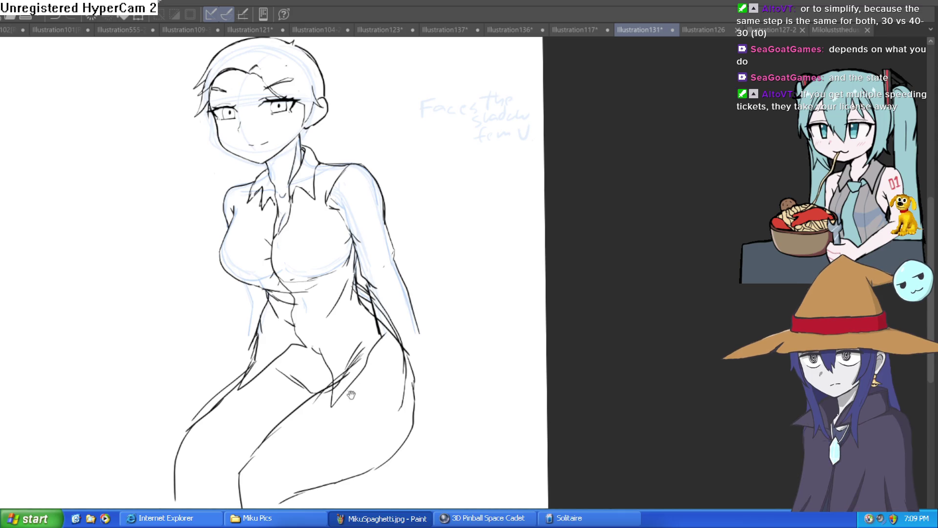
pyautogui.moveTo(351, 395)
pyautogui.mouseDown()
pyautogui.moveTo(349, 406)
pyautogui.moveTo(307, 351)
pyautogui.moveTo(386, 384)
pyautogui.mouseUp()
pyautogui.hotkey('ctrl', 'z')
pyautogui.moveTo(293, 349)
pyautogui.mouseDown()
pyautogui.moveTo(367, 341)
pyautogui.moveTo(411, 351)
pyautogui.mouseUp()
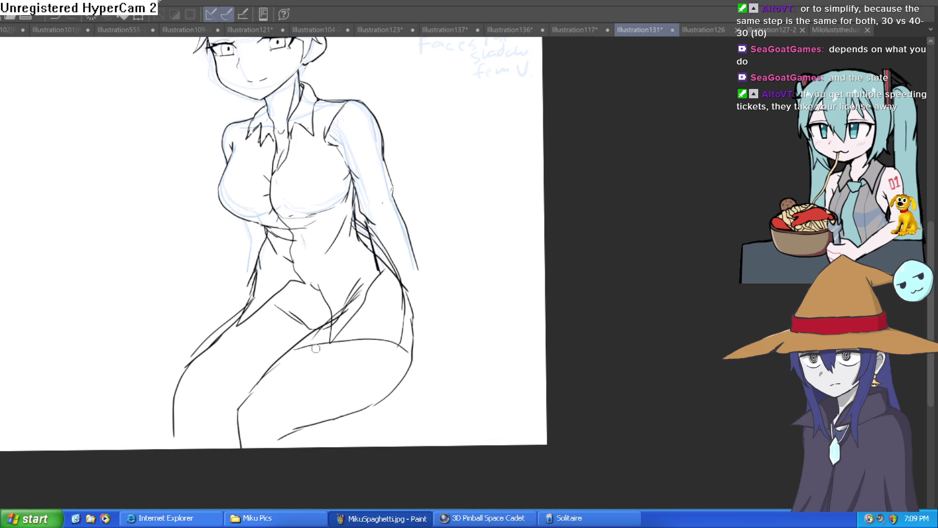
pyautogui.moveTo(444, 298); pyautogui.dragTo(442, 270)
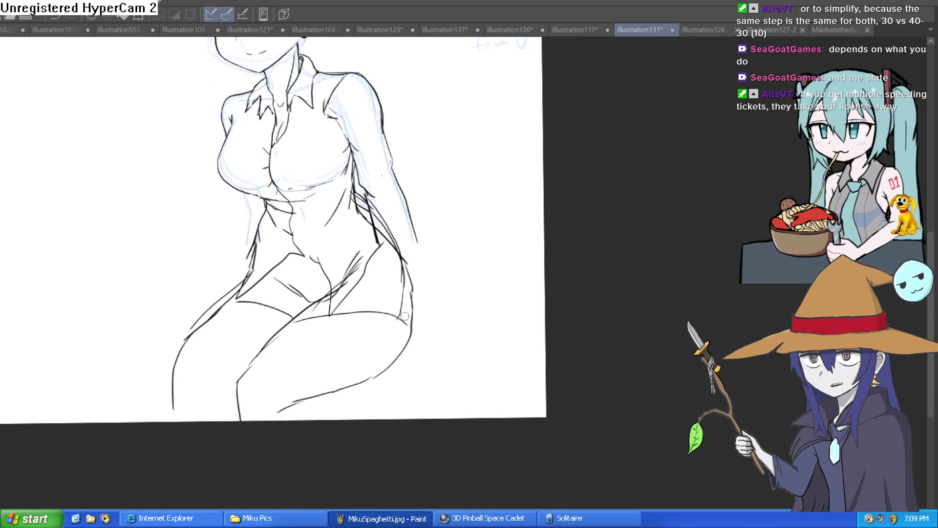
pyautogui.moveTo(379, 364)
pyautogui.mouseDown()
pyautogui.moveTo(287, 402)
pyautogui.moveTo(304, 413)
pyautogui.mouseUp()
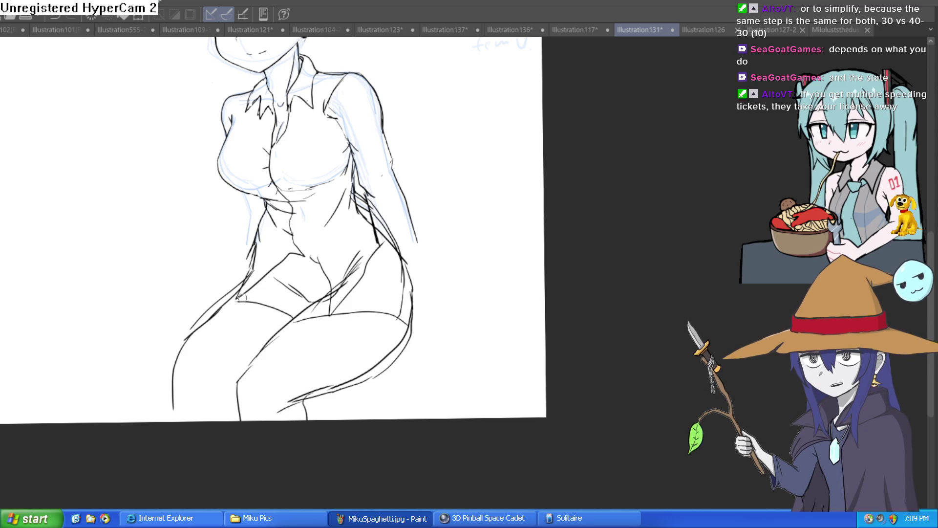
pyautogui.moveTo(241, 298)
pyautogui.mouseDown()
pyautogui.moveTo(186, 359)
pyautogui.moveTo(195, 420)
pyautogui.mouseUp()
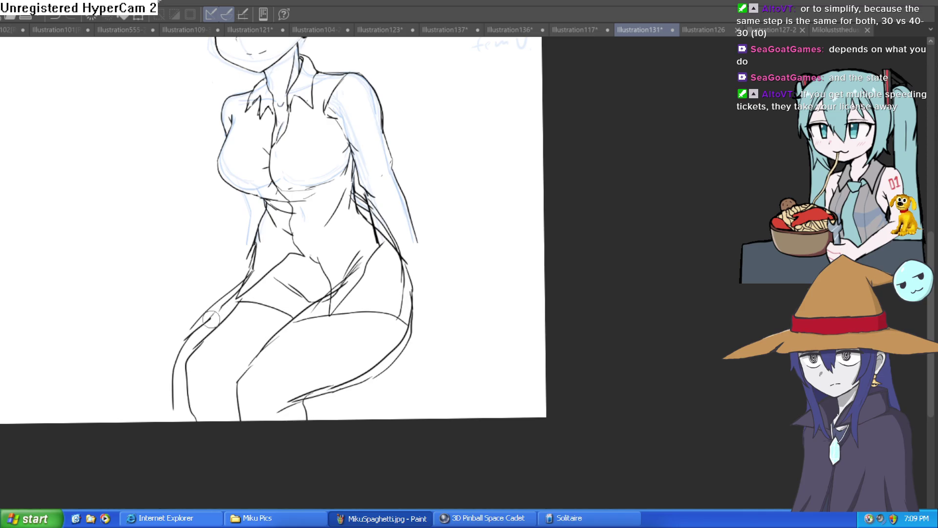
pyautogui.scroll(3, 219, 307)
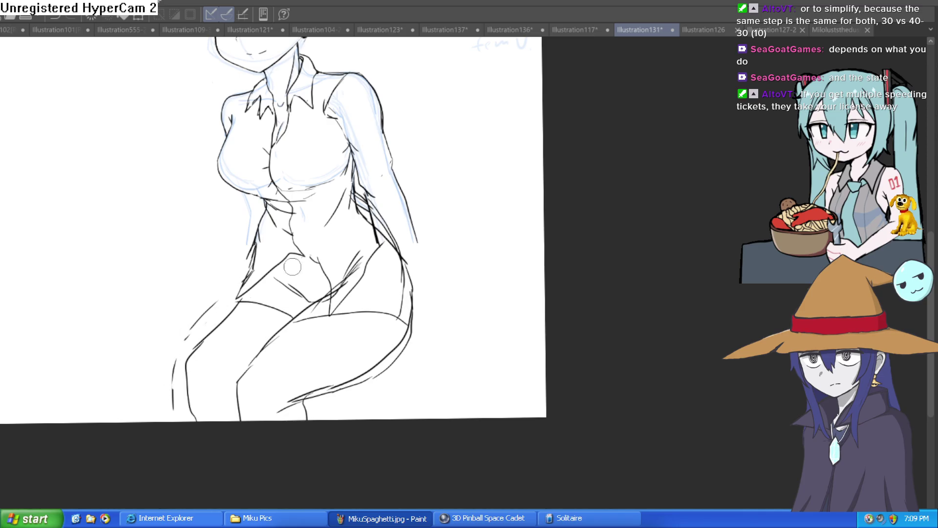
pyautogui.scroll(-2, 423, 314)
pyautogui.moveTo(423, 314)
pyautogui.mouseDown()
pyautogui.moveTo(448, 304)
pyautogui.moveTo(459, 282)
pyautogui.moveTo(461, 301)
pyautogui.moveTo(461, 293)
pyautogui.mouseUp()
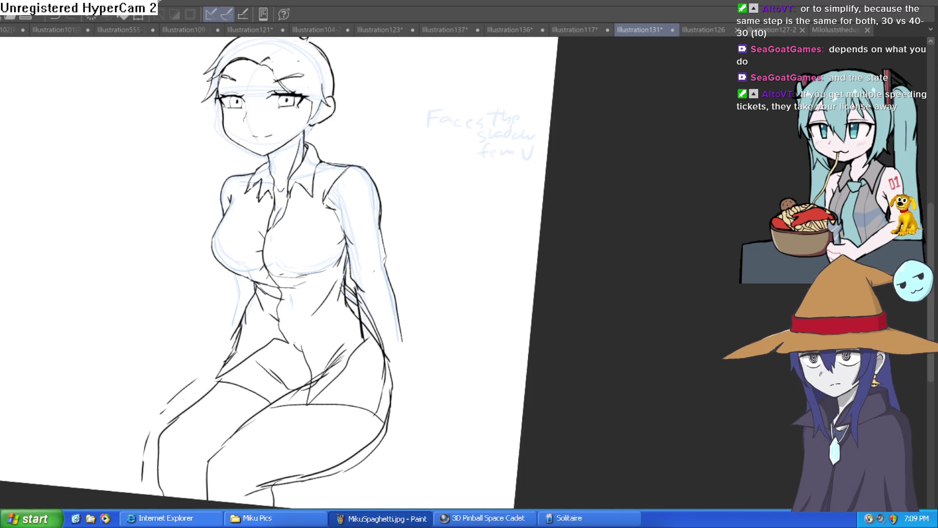
# Step: Revert the body linework to its earlier size and add hatching near the navel and right hip
pyautogui.hotkey('ctrl', 'z')
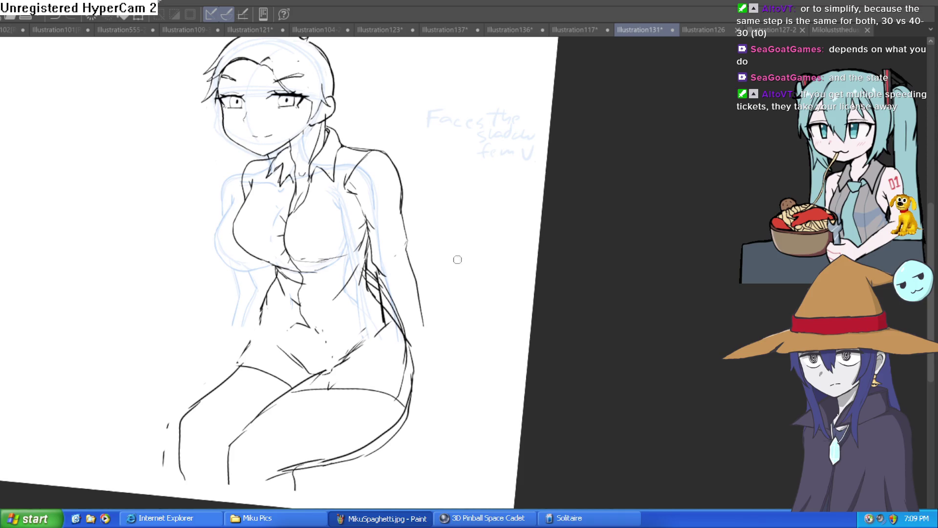
pyautogui.scroll(4, 360, 355)
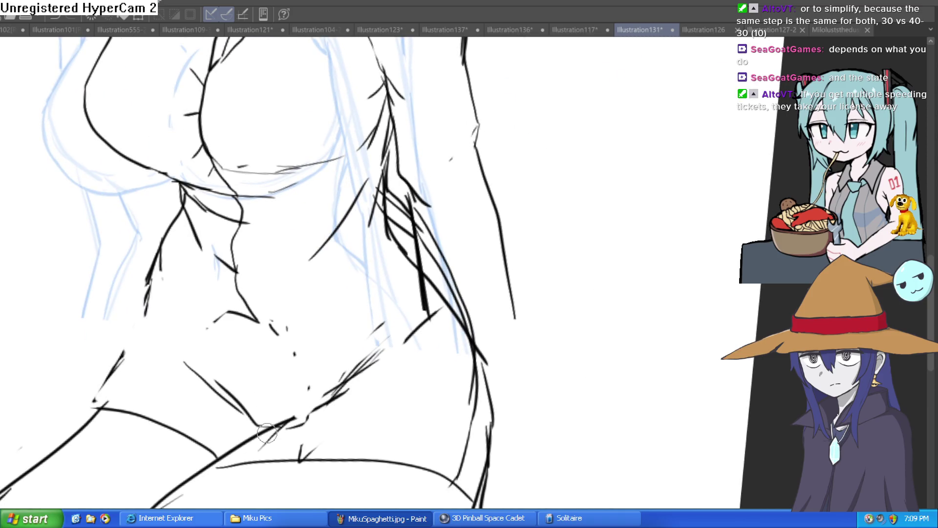
pyautogui.moveTo(266, 430); pyautogui.dragTo(253, 349)
pyautogui.moveTo(371, 342); pyautogui.dragTo(357, 285)
pyautogui.moveTo(347, 320); pyautogui.dragTo(299, 365)
pyautogui.moveTo(348, 322); pyautogui.dragTo(421, 298)
pyautogui.scroll(-2, 430, 245)
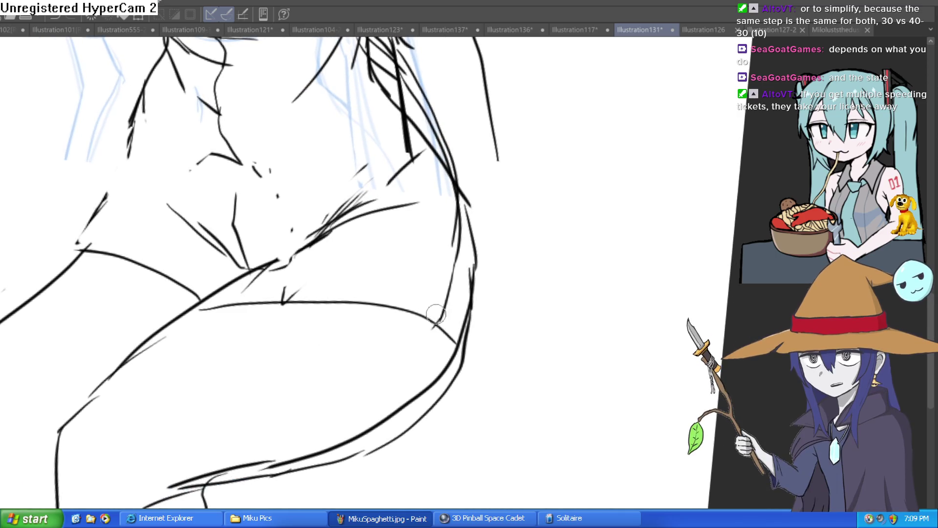
pyautogui.moveTo(444, 141); pyautogui.dragTo(462, 307)
pyautogui.hotkey('ctrl', '0')
pyautogui.moveTo(538, 266)
pyautogui.mouseDown()
pyautogui.moveTo(511, 301)
pyautogui.moveTo(489, 264)
pyautogui.mouseUp()
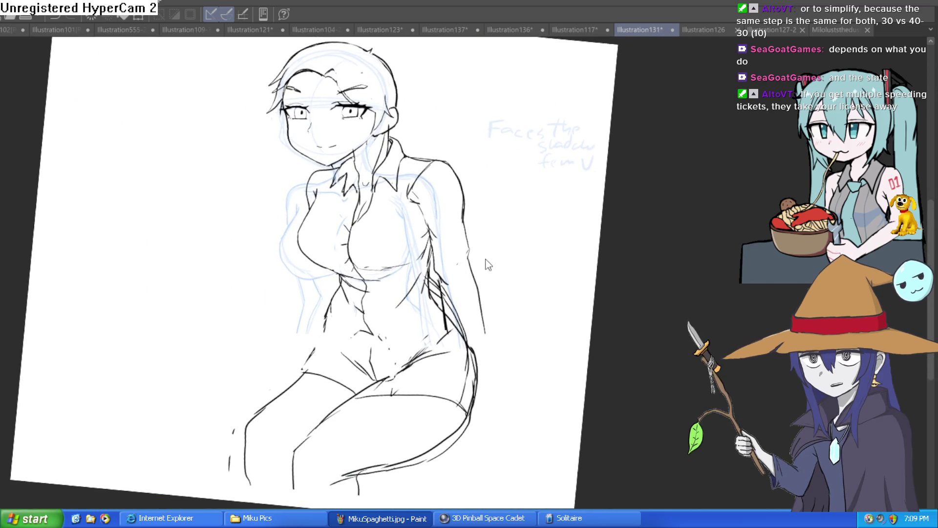
pyautogui.scroll(3, 363, 137)
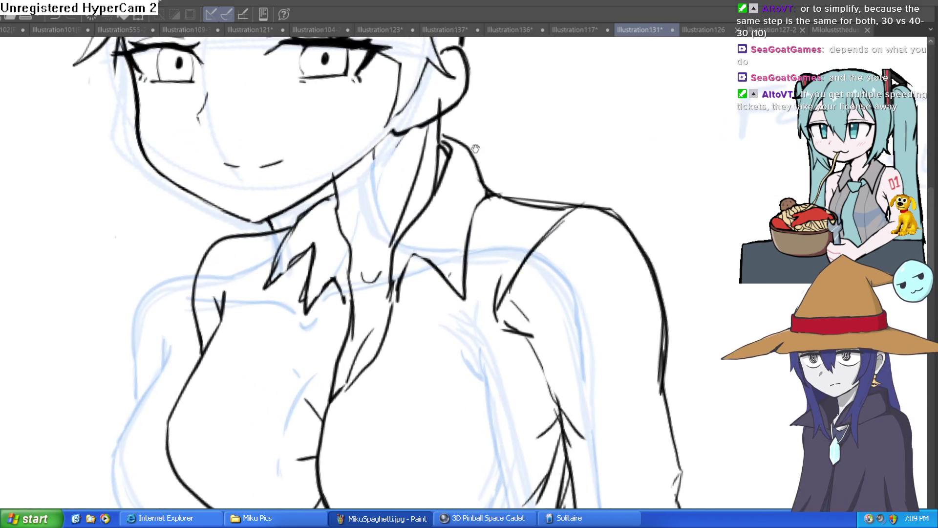
pyautogui.scroll(-5, 561, 185)
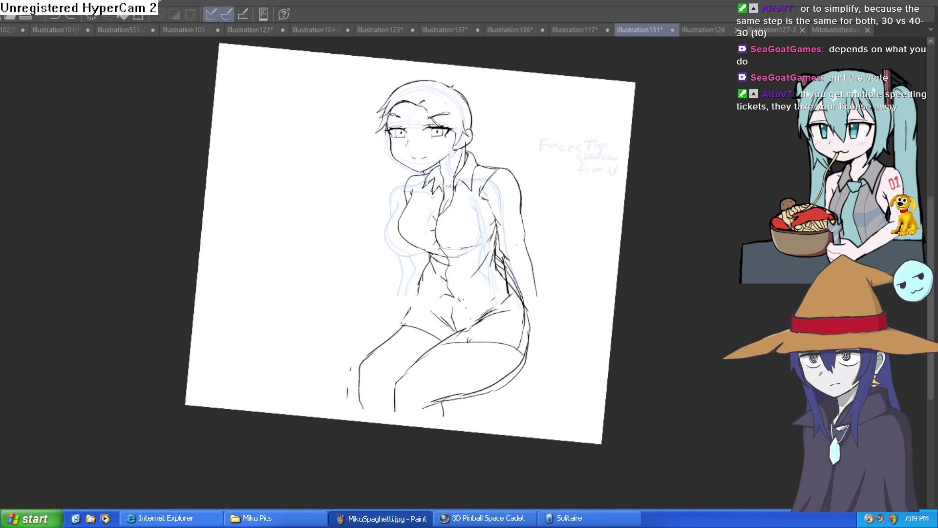
# Step: Transform the torso linework with Ctrl+T, moving it down and to the left
pyautogui.hotkey('ctrl', 't')
pyautogui.moveTo(487, 289); pyautogui.dragTo(475, 296)
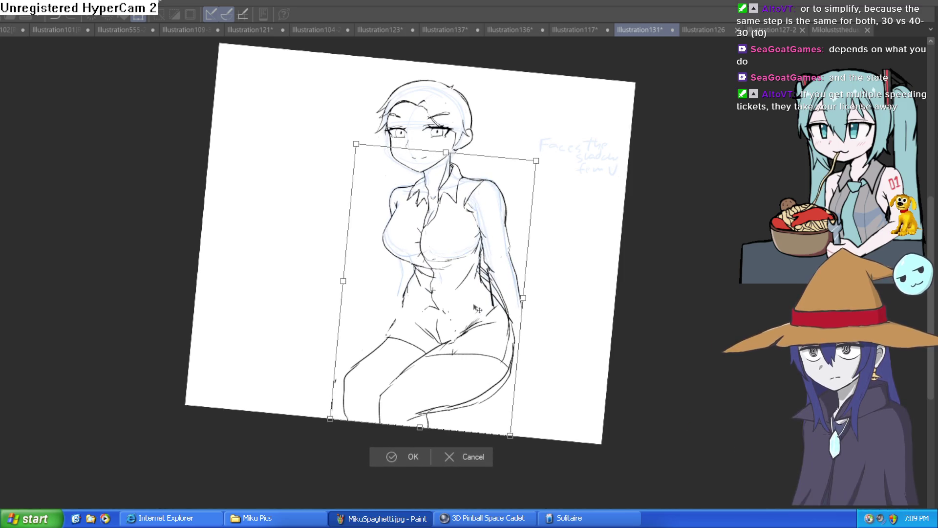
pyautogui.click(411, 458)
pyautogui.moveTo(564, 270)
pyautogui.mouseDown()
pyautogui.moveTo(563, 261)
pyautogui.moveTo(636, 235)
pyautogui.mouseUp()
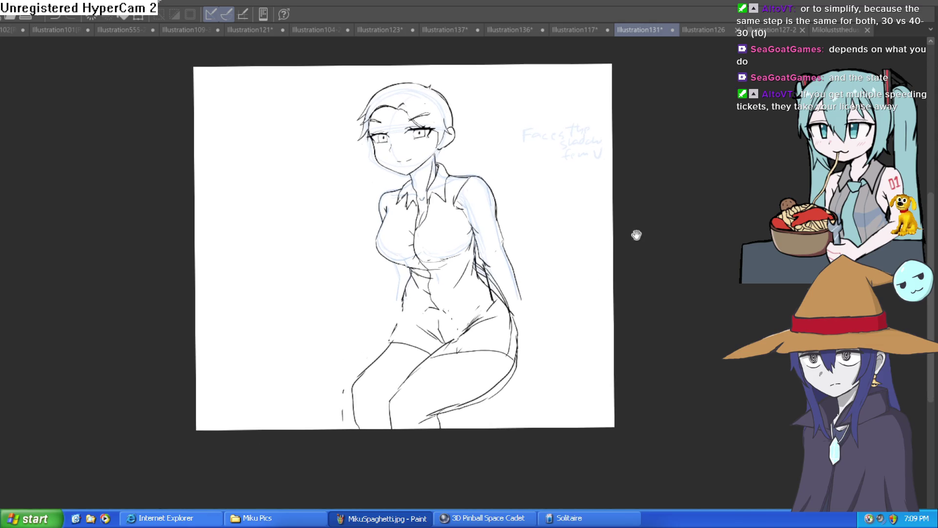
pyautogui.scroll(3, 439, 286)
pyautogui.scroll(-2, 605, 314)
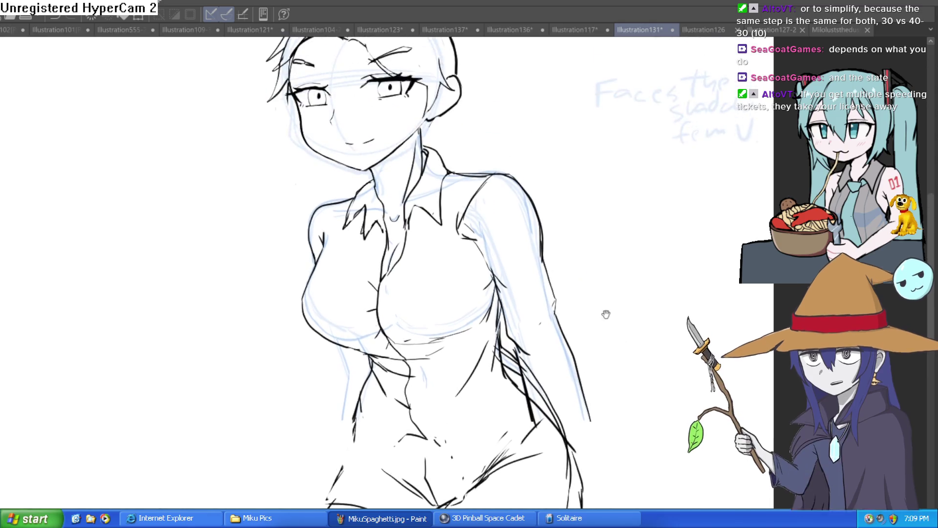
pyautogui.scroll(-1, 570, 377)
pyautogui.scroll(1, 532, 373)
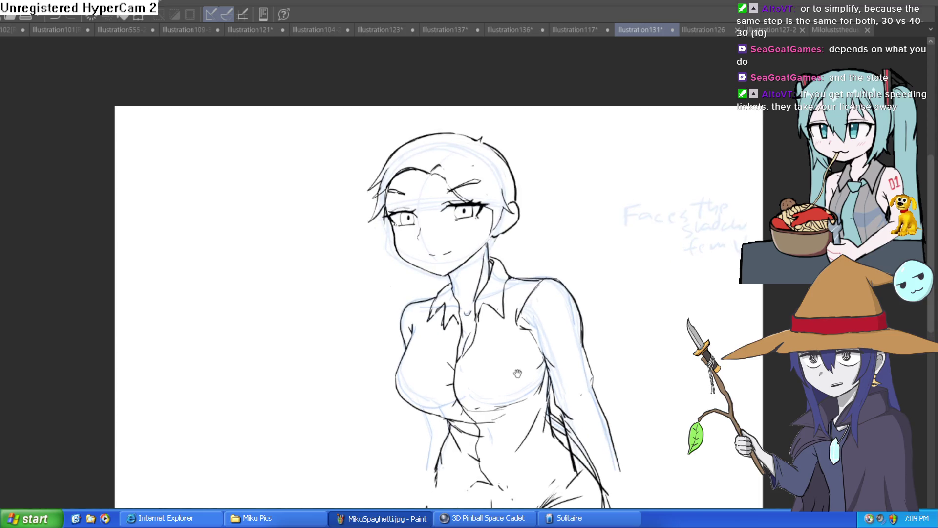
pyautogui.moveTo(531, 374); pyautogui.dragTo(494, 277)
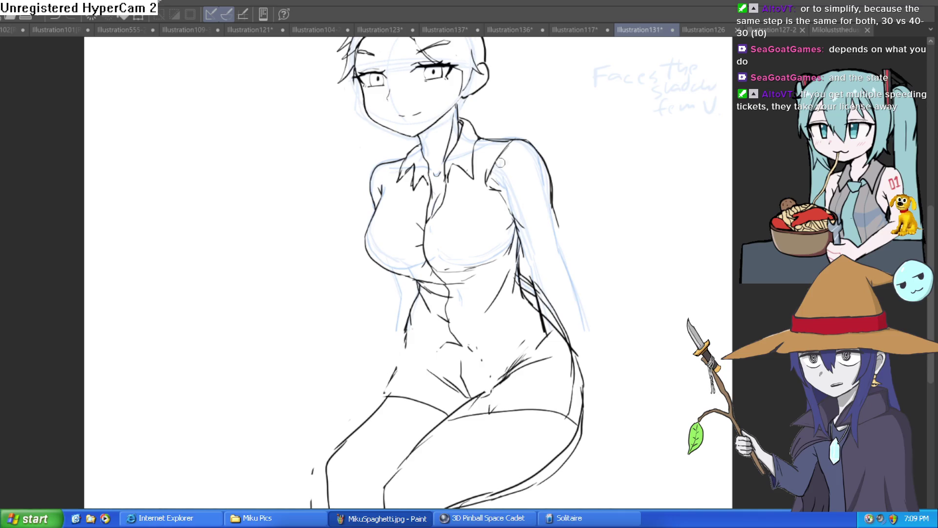
# Step: Ink the right arm outline, the torso's right side and the rolled short-sleeve cuff
pyautogui.scroll(3, 500, 163)
pyautogui.moveTo(567, 234); pyautogui.dragTo(509, 262)
pyautogui.moveTo(586, 198)
pyautogui.mouseDown()
pyautogui.moveTo(568, 232)
pyautogui.moveTo(601, 253)
pyautogui.moveTo(533, 293)
pyautogui.moveTo(494, 264)
pyautogui.mouseUp()
pyautogui.moveTo(570, 229)
pyautogui.mouseDown()
pyautogui.moveTo(563, 298)
pyautogui.moveTo(526, 295)
pyautogui.mouseUp()
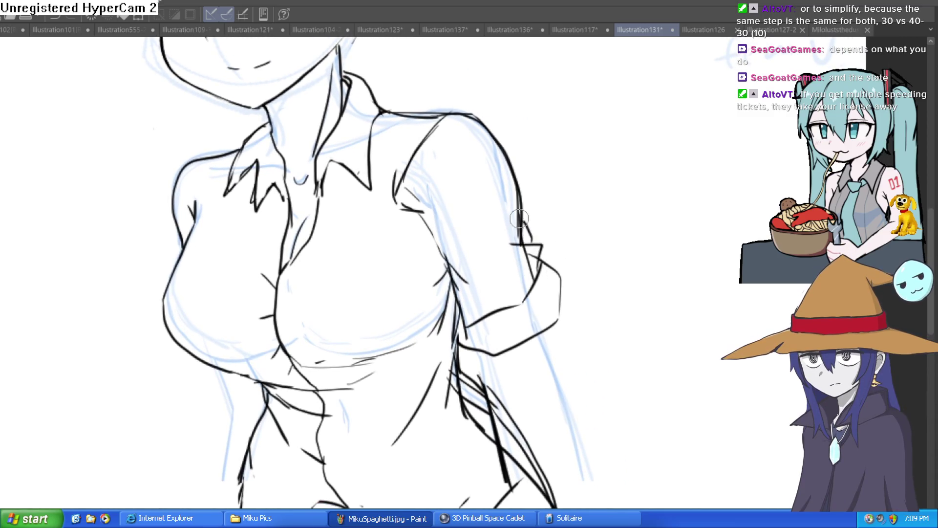
pyautogui.moveTo(519, 218); pyautogui.dragTo(537, 254)
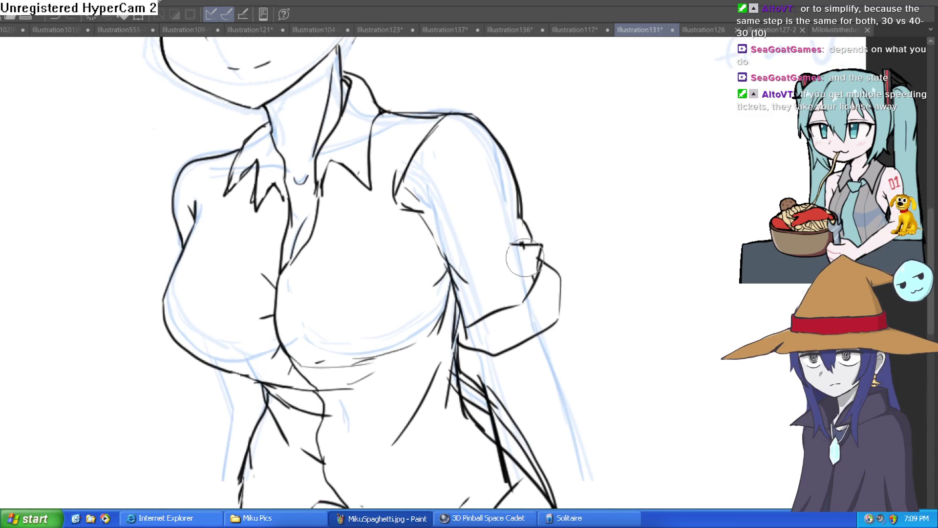
pyautogui.scroll(-3, 583, 231)
pyautogui.moveTo(582, 231); pyautogui.dragTo(560, 179)
pyautogui.moveTo(542, 235); pyautogui.dragTo(540, 316)
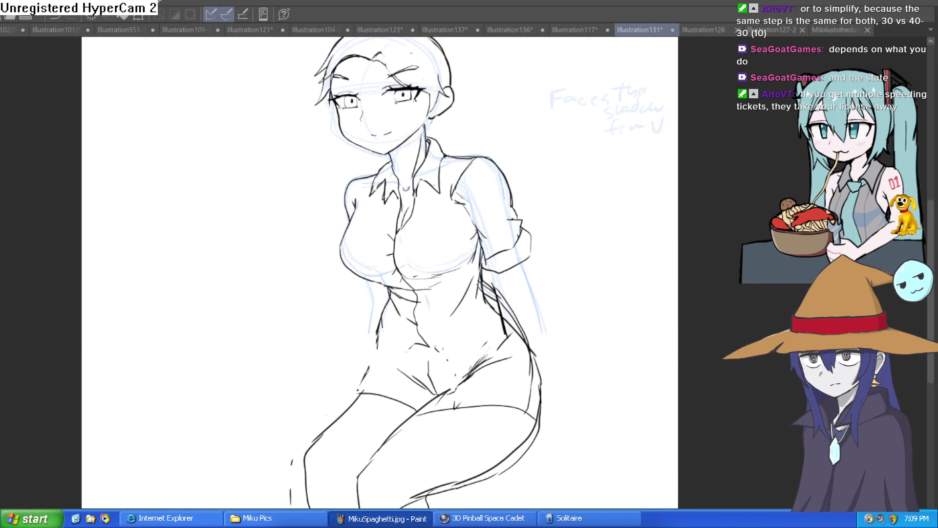
# Step: Hide the blue sketch and flip the view horizontally and vertically to check proportions, then restore it
pyautogui.hotkey('ctrl', 'z')
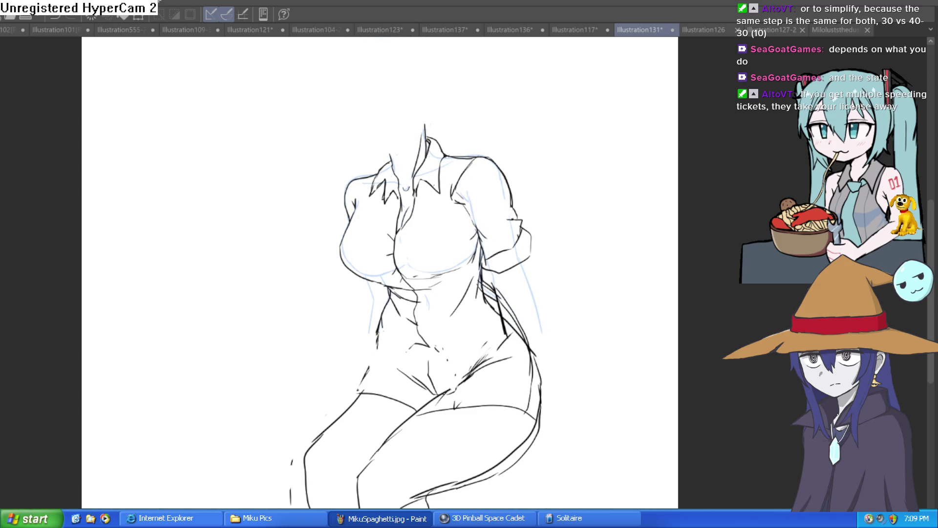
pyautogui.hotkey('ctrl', 'z')
pyautogui.scroll(-3, 687, 348)
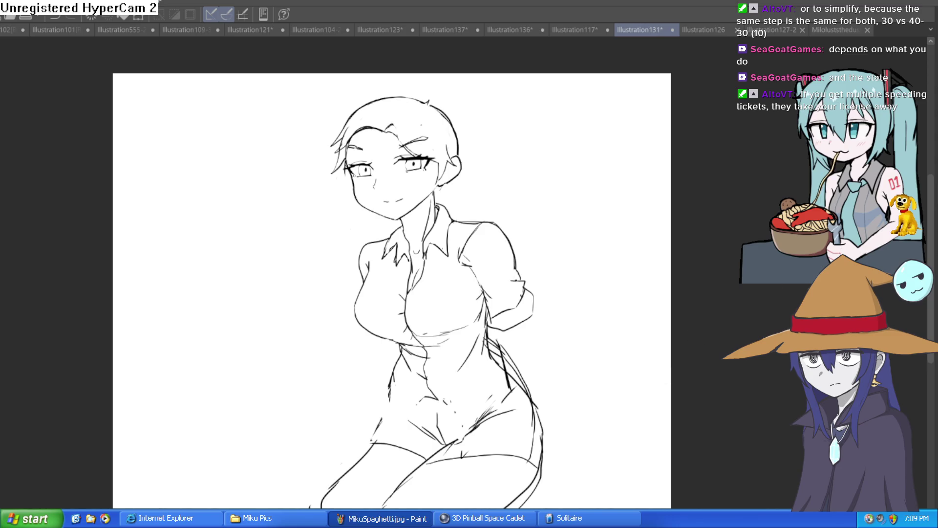
pyautogui.hotkey('ctrl', 'shift', 'h')
pyautogui.hotkey('ctrl', 'shift', 'h')
pyautogui.hotkey('ctrl', 'shift', 'v')
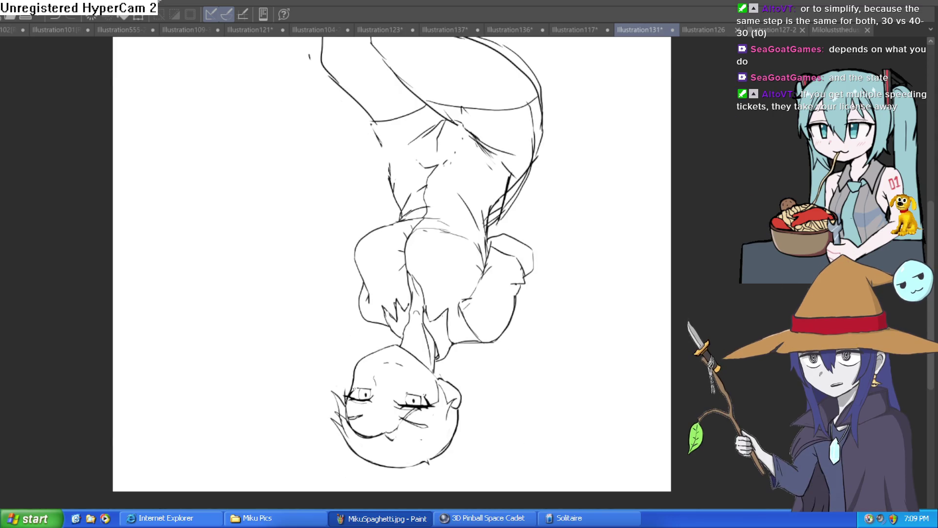
pyautogui.hotkey('ctrl', 'shift', 'v')
pyautogui.hotkey('ctrl', 'shift', 'h')
pyautogui.hotkey('ctrl', 'shift', 'h')
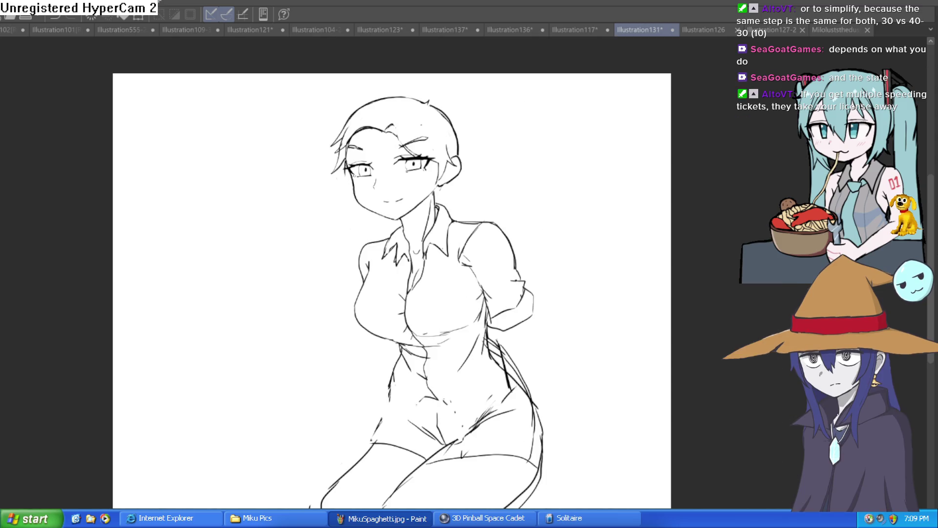
pyautogui.moveTo(518, 304)
pyautogui.mouseDown()
pyautogui.moveTo(535, 229)
pyautogui.moveTo(516, 283)
pyautogui.moveTo(519, 261)
pyautogui.mouseUp()
pyautogui.hotkey('ctrl', 'z')
pyautogui.hotkey('ctrl', 'z')
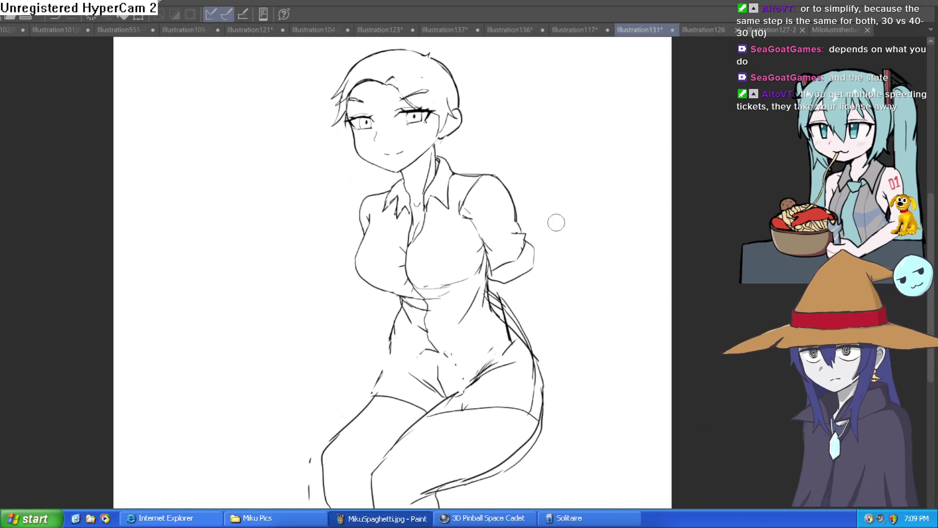
pyautogui.hotkey('ctrl', 'z')
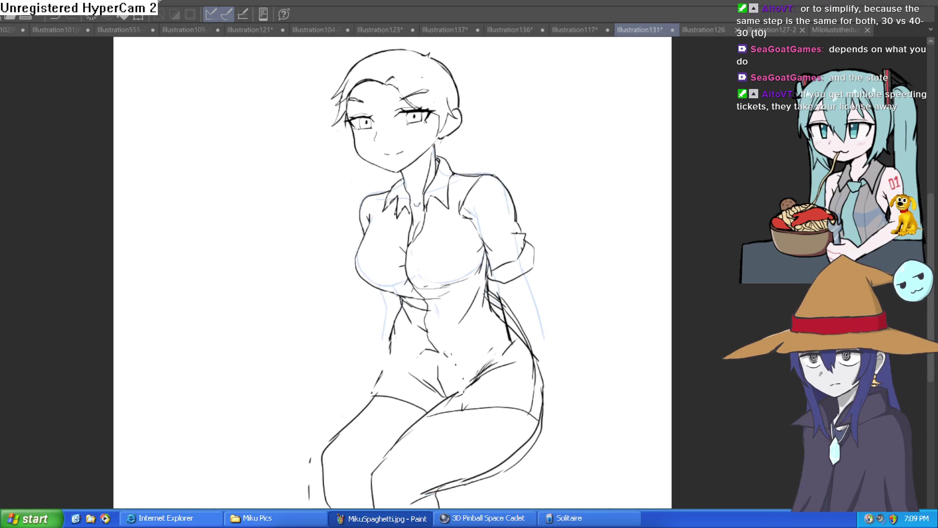
# Step: Ink bolder outlines on both sides of the bust and a heavier under-bust line
pyautogui.moveTo(459, 251); pyautogui.dragTo(703, 224)
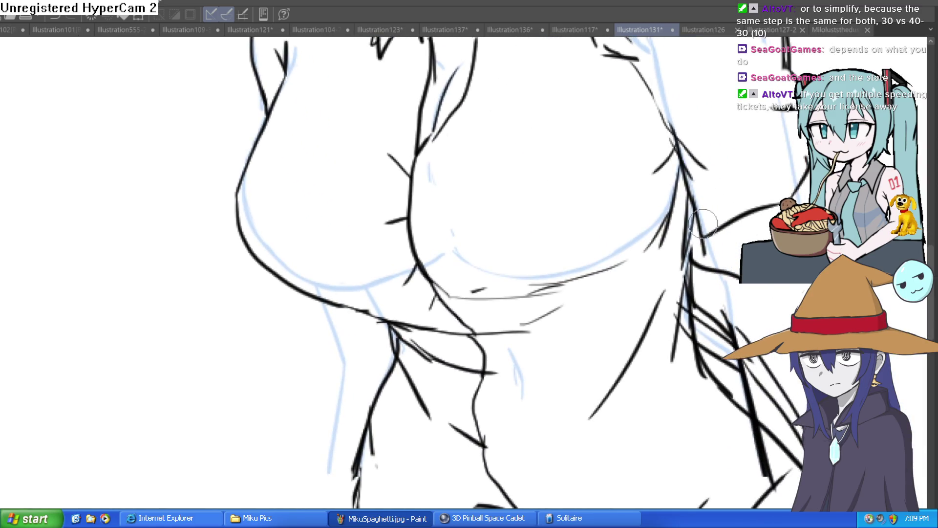
pyautogui.scroll(-3, 391, 200)
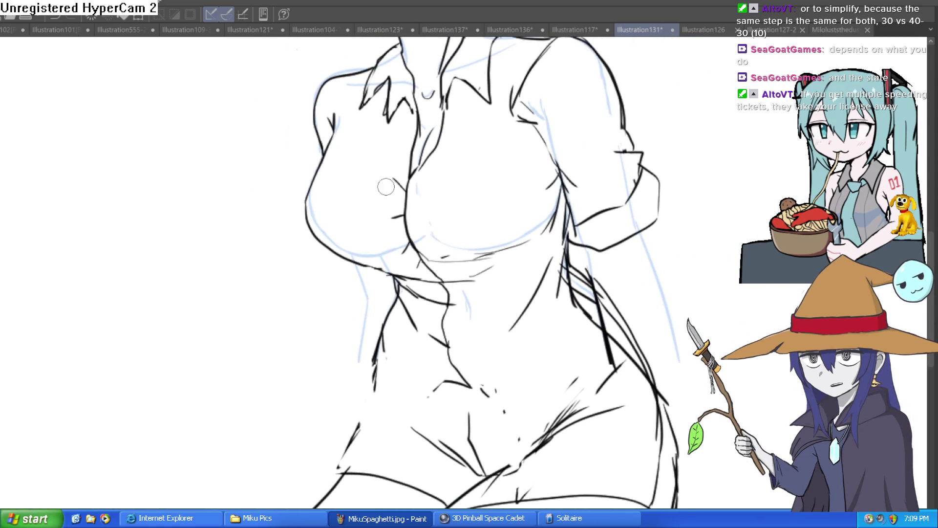
pyautogui.moveTo(335, 139)
pyautogui.mouseDown()
pyautogui.moveTo(299, 210)
pyautogui.moveTo(399, 272)
pyautogui.mouseUp()
pyautogui.moveTo(464, 244); pyautogui.dragTo(445, 253)
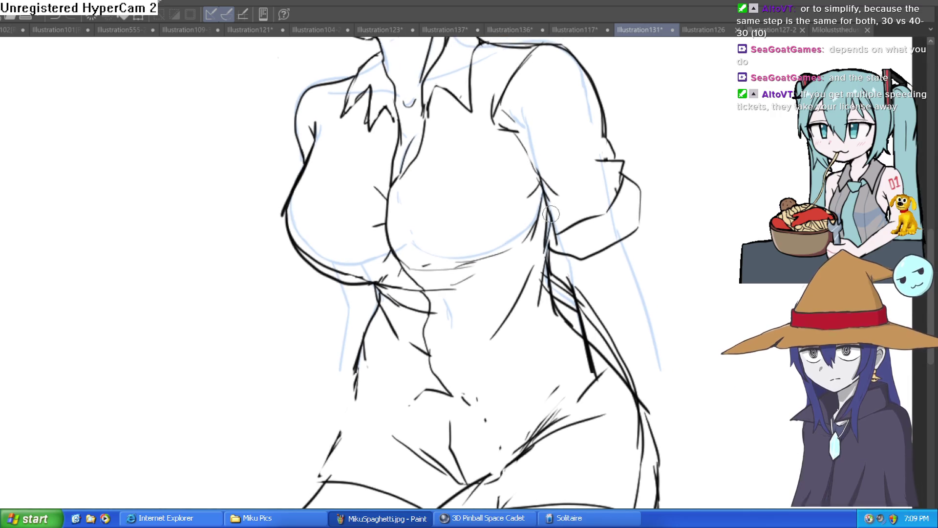
pyautogui.moveTo(547, 210); pyautogui.dragTo(426, 279)
pyautogui.moveTo(314, 145)
pyautogui.mouseDown()
pyautogui.moveTo(289, 195)
pyautogui.moveTo(289, 249)
pyautogui.moveTo(368, 284)
pyautogui.moveTo(323, 293)
pyautogui.mouseUp()
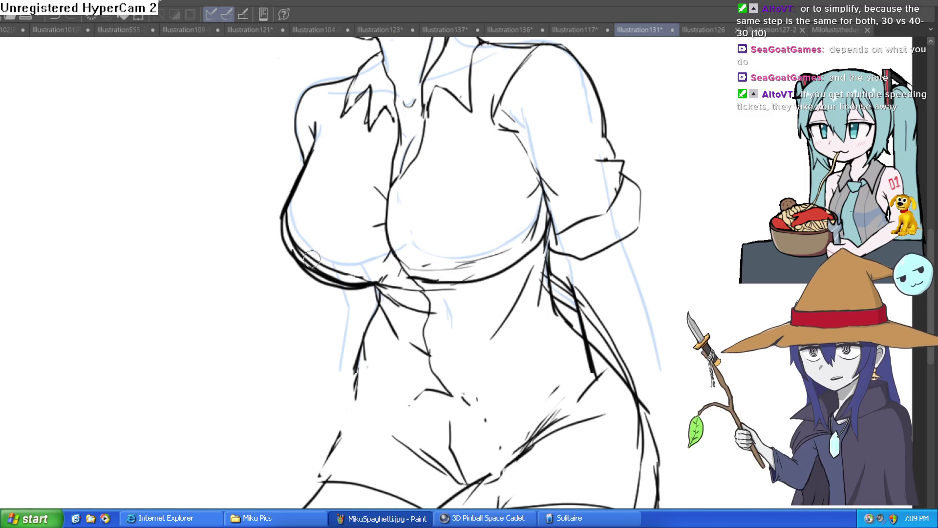
pyautogui.moveTo(560, 264)
pyautogui.mouseDown()
pyautogui.moveTo(530, 303)
pyautogui.moveTo(520, 278)
pyautogui.mouseUp()
pyautogui.moveTo(391, 299); pyautogui.dragTo(487, 277)
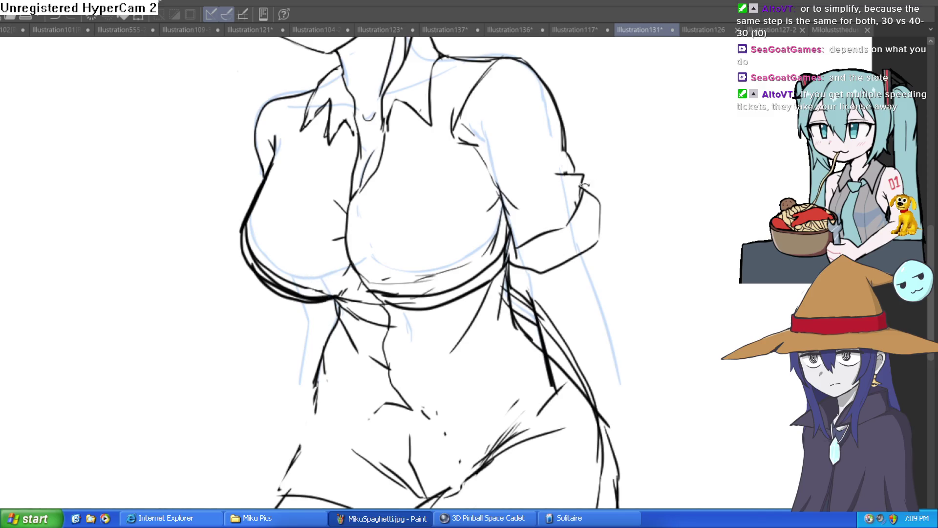
# Step: Erase faint sketch strokes inside the bust with the view rotated clockwise
pyautogui.press('^')
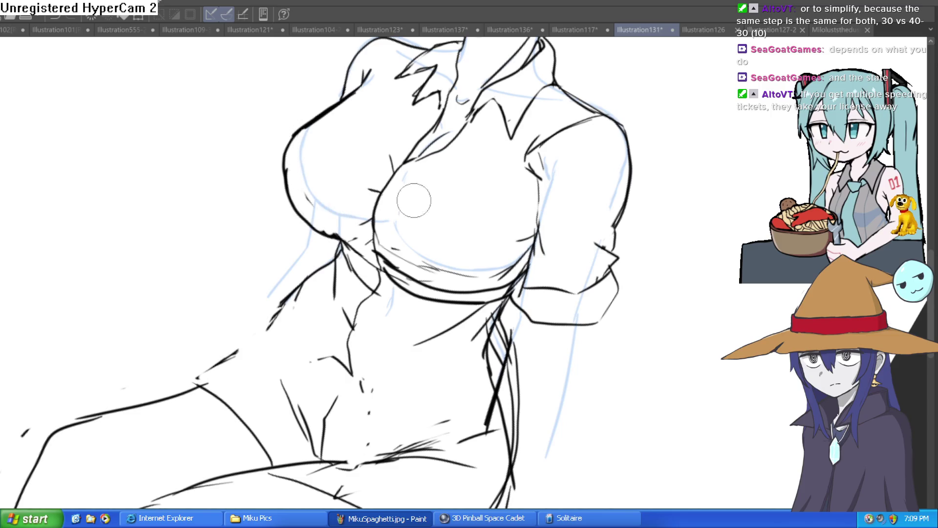
pyautogui.press('^')
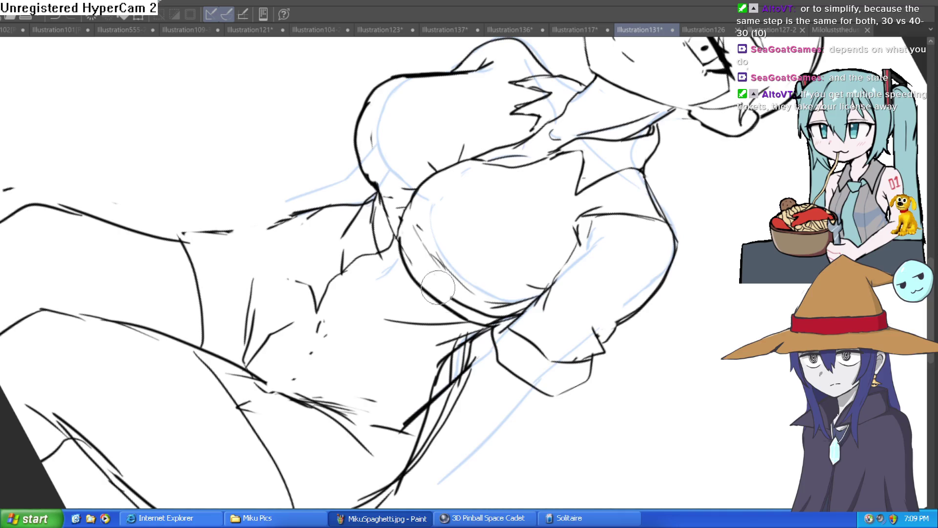
pyautogui.moveTo(469, 298); pyautogui.dragTo(420, 230)
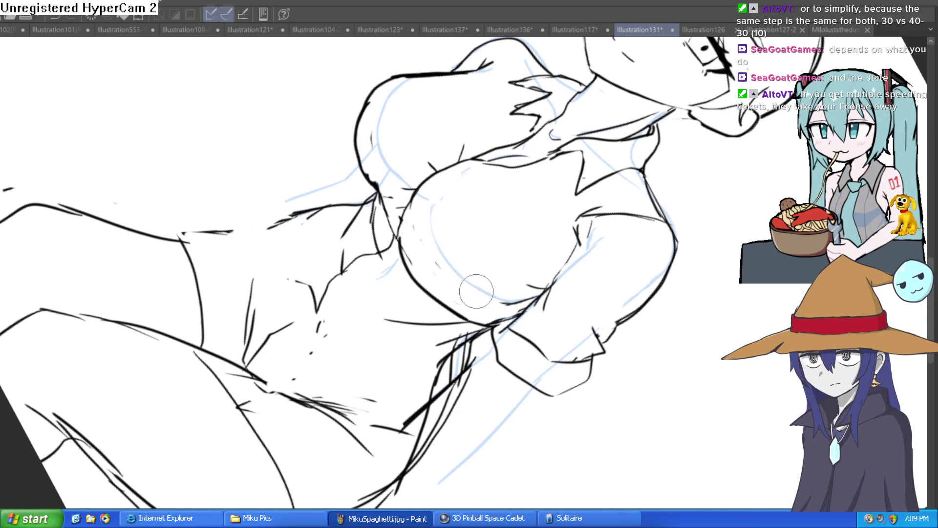
pyautogui.scroll(-5, 476, 291)
pyautogui.press('-')
pyautogui.press('-')
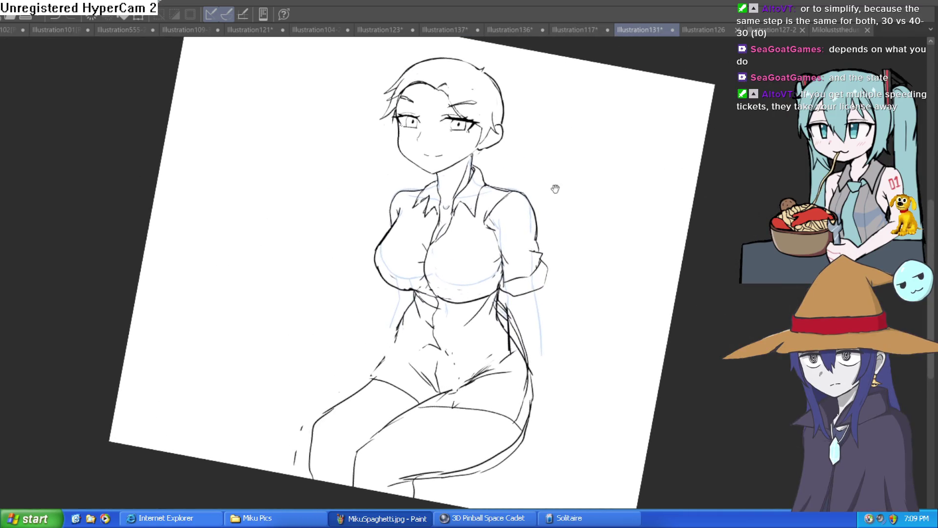
pyautogui.moveTo(561, 186)
pyautogui.mouseDown()
pyautogui.moveTo(555, 172)
pyautogui.moveTo(556, 191)
pyautogui.mouseUp()
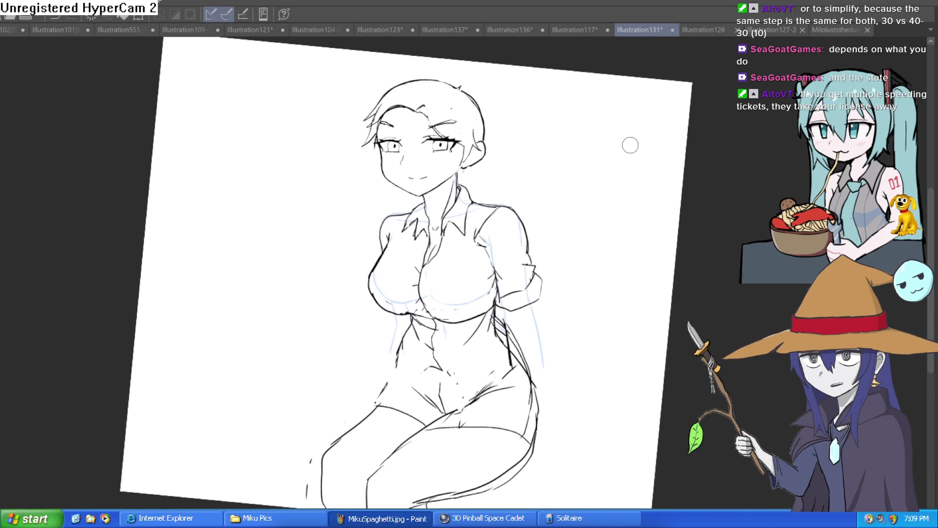